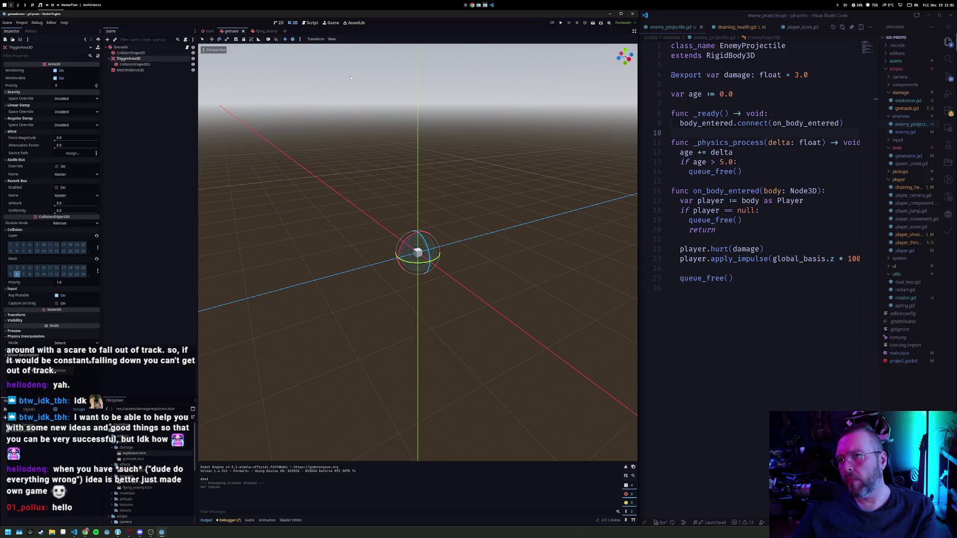
Run the FPS project with F5 to playtest it in the embedded Game view
key(F5)
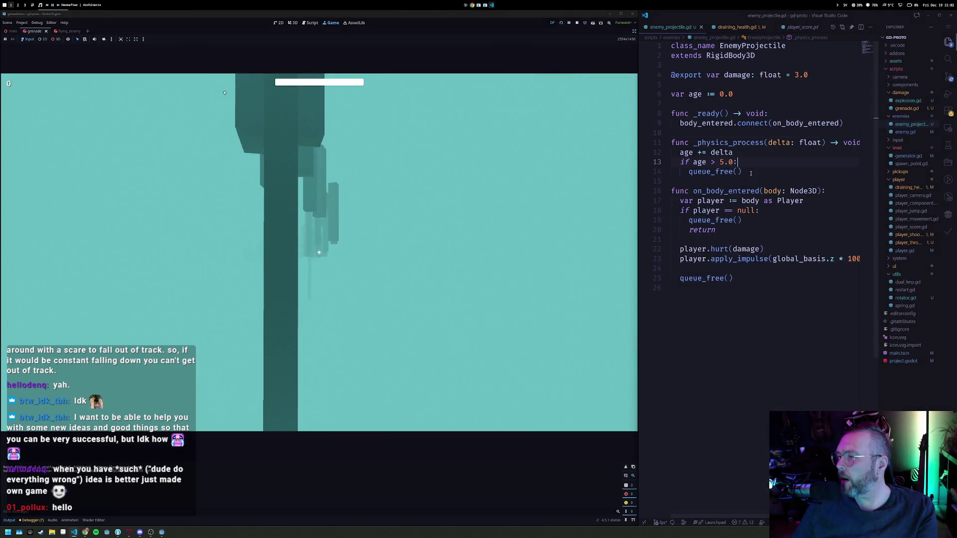
Review where on_body_entered is used and connected, then stop the running game
double_click(729, 191)
double_click(791, 123)
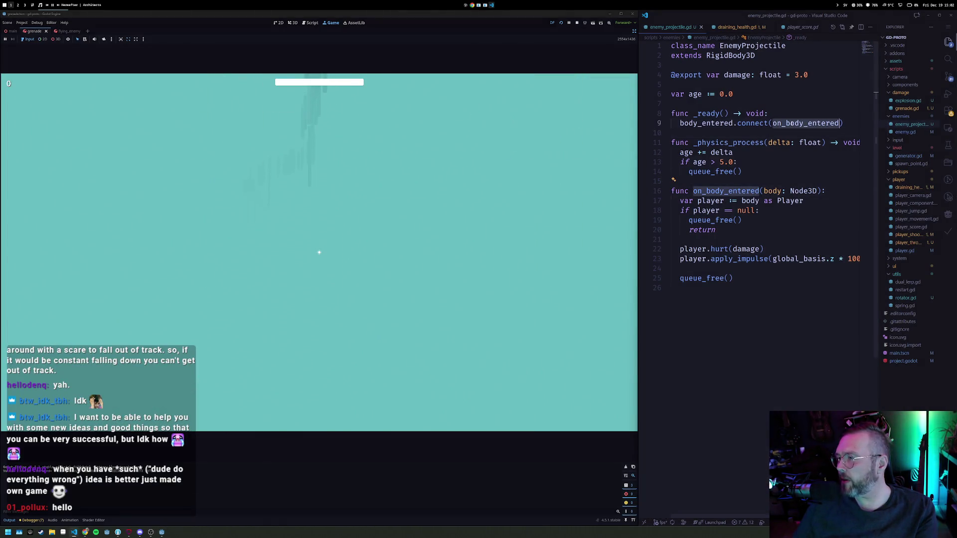
mouse_move(703, 124)
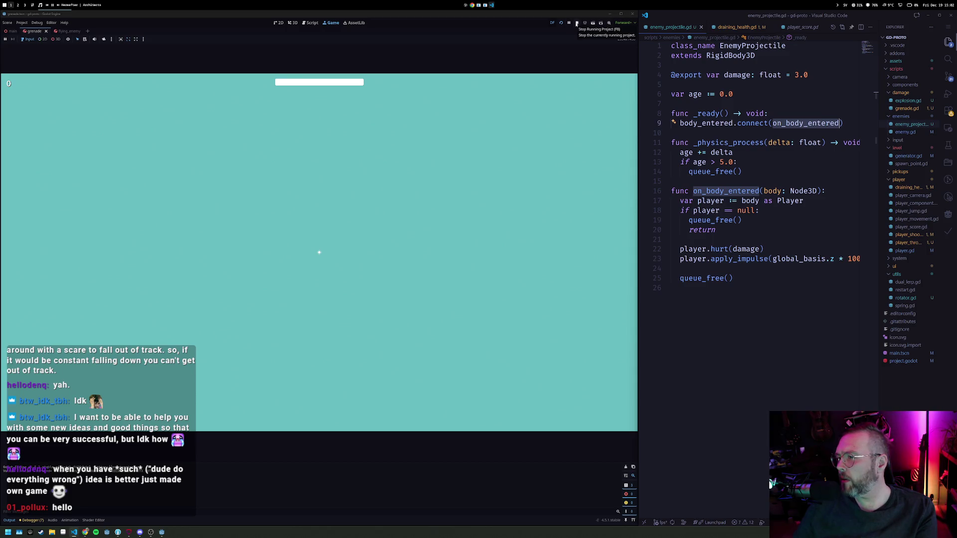
click(576, 24)
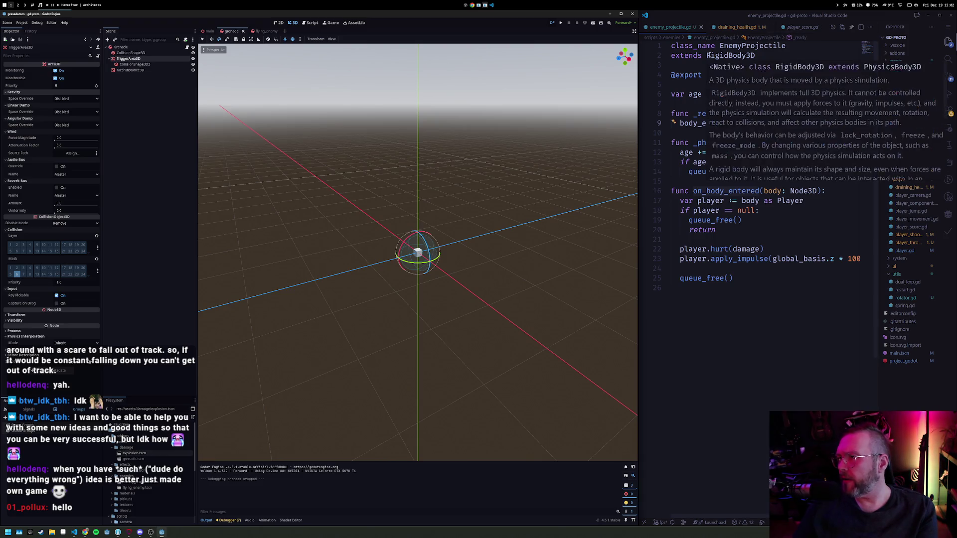
Quick-open grenade.gd and review its RigidBody3D base class and area_entered connection
key(alt+shift+o)
text(grenade)
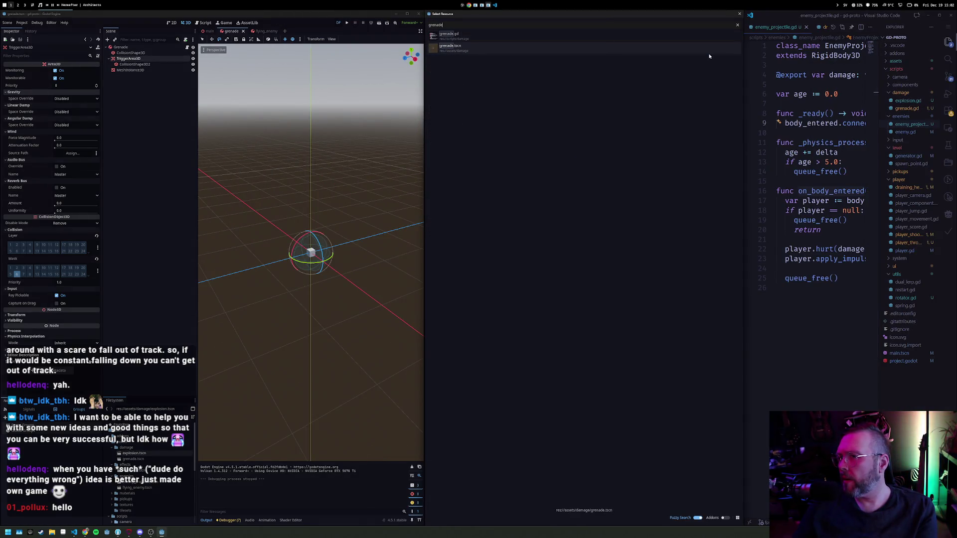
key(Return)
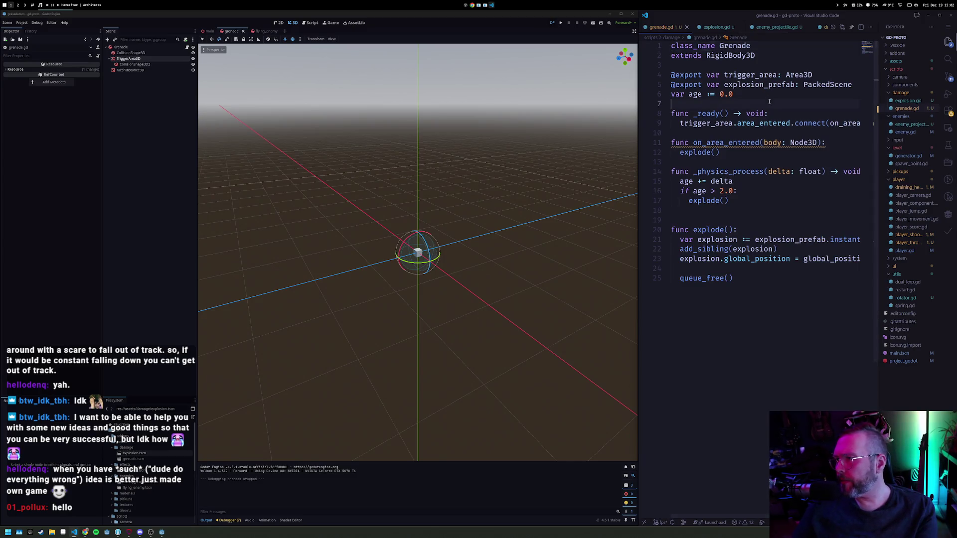
click(720, 56)
click(756, 124)
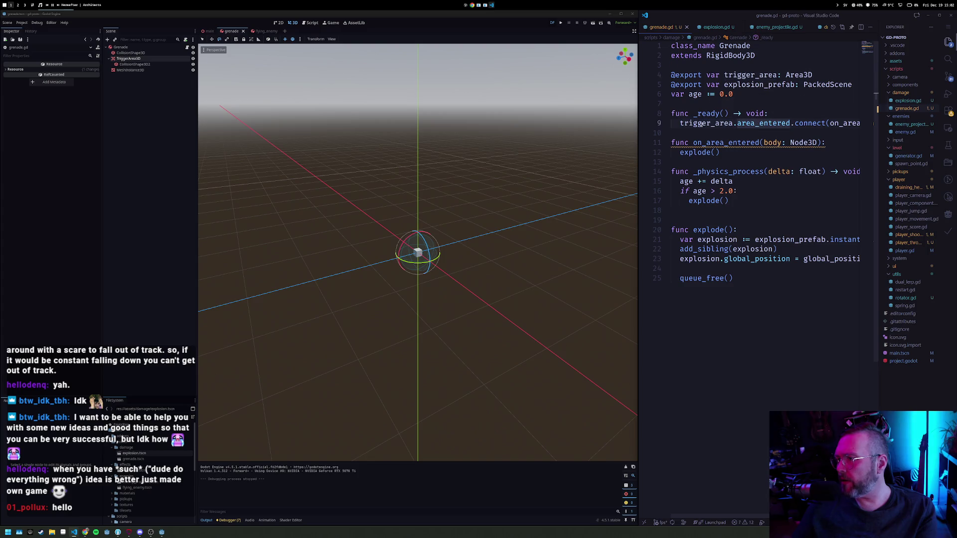
mouse_move(771, 123)
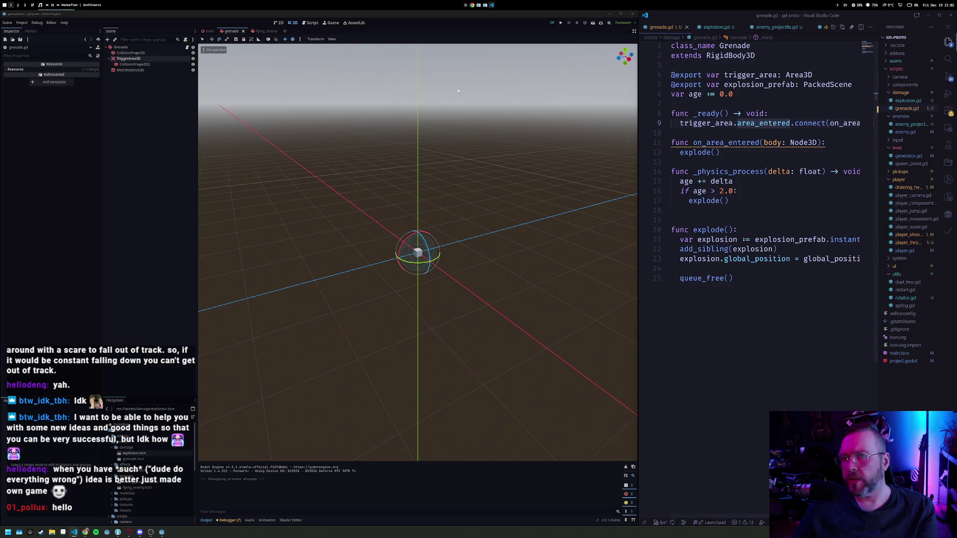
Turn off Monitorable on TriggerArea3D and save the grenade scene
click(128, 59)
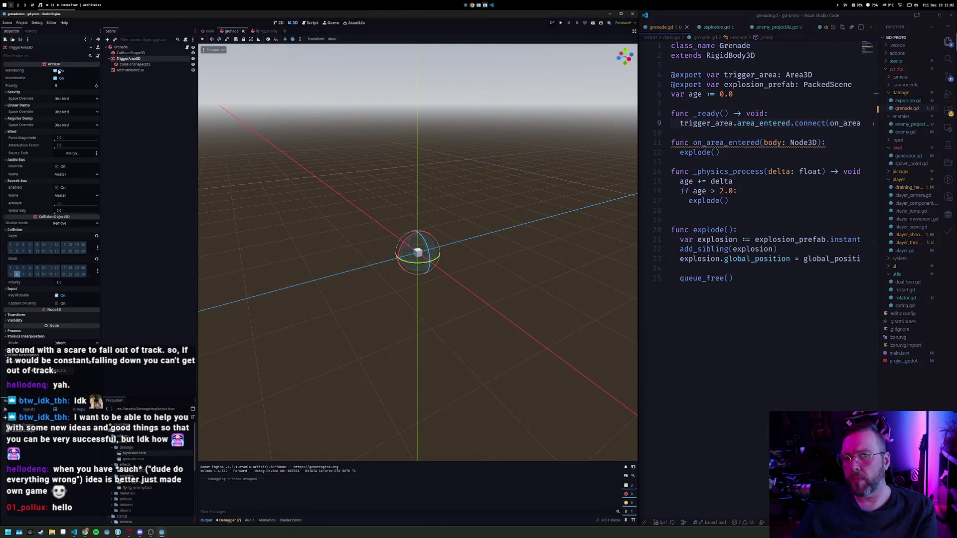
click(61, 78)
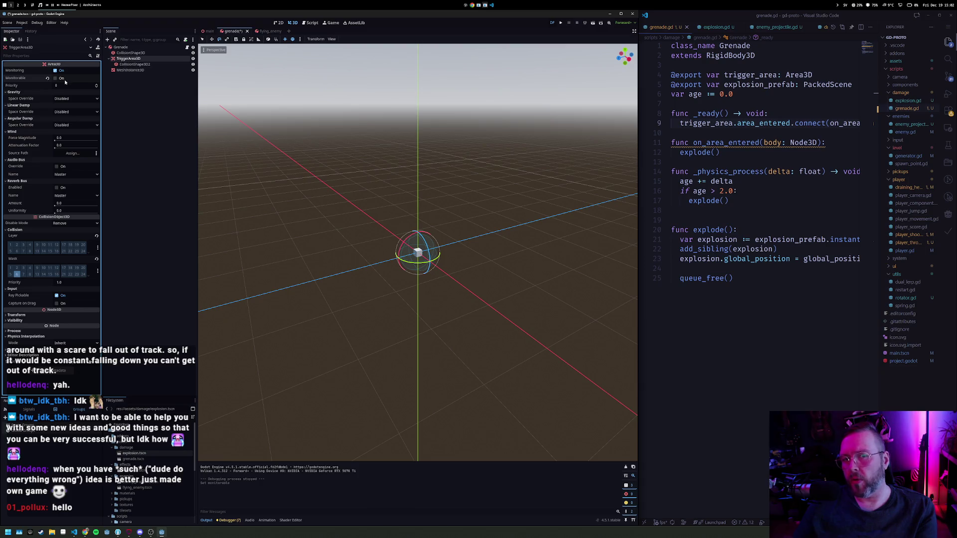
key(ctrl+s)
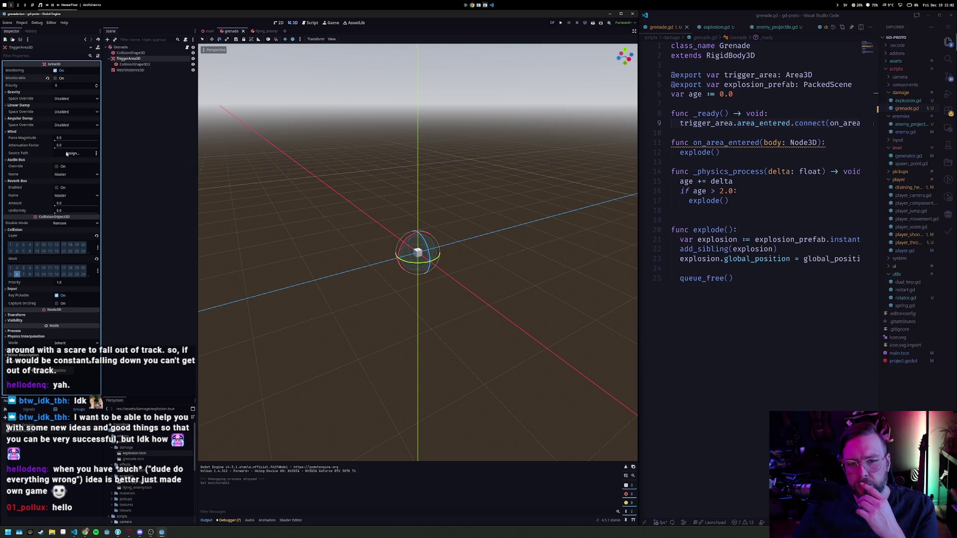
click(262, 31)
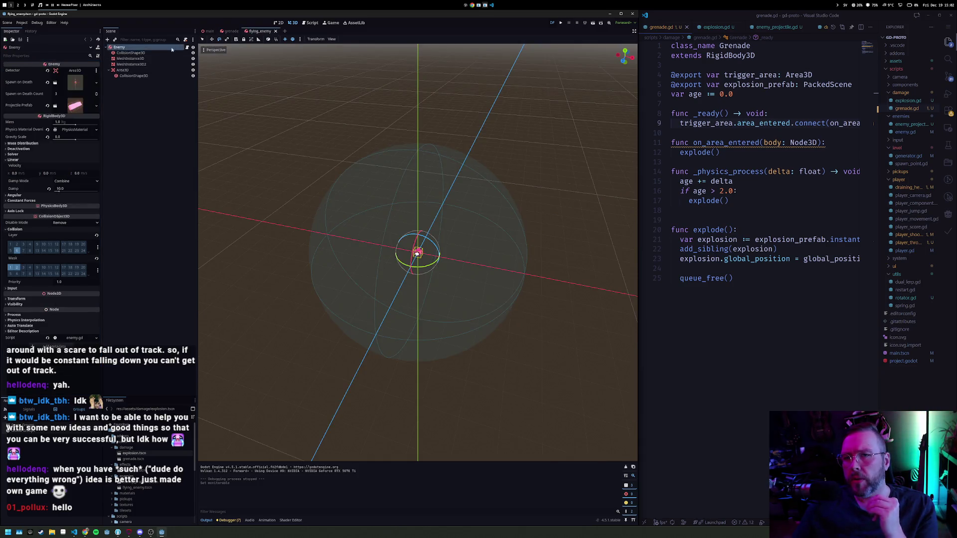
click(138, 53)
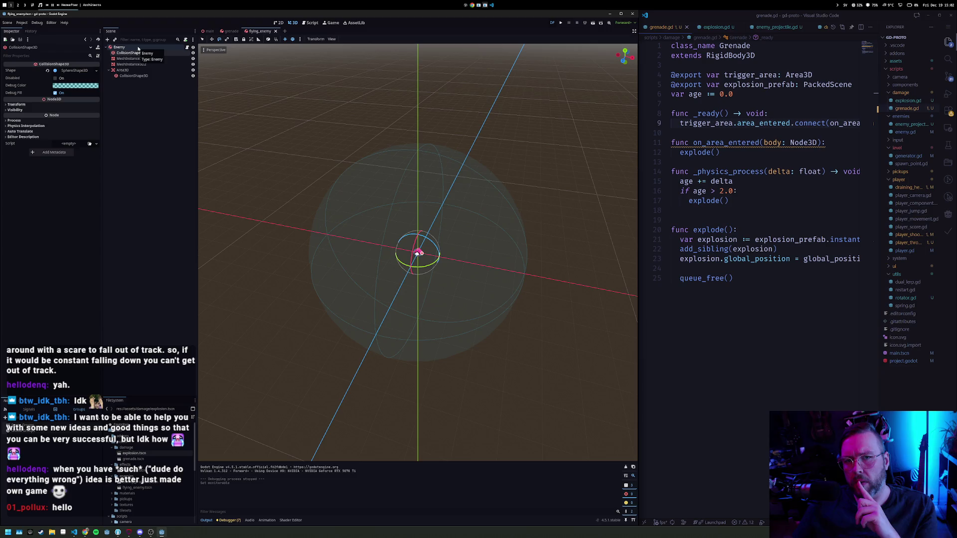
click(138, 48)
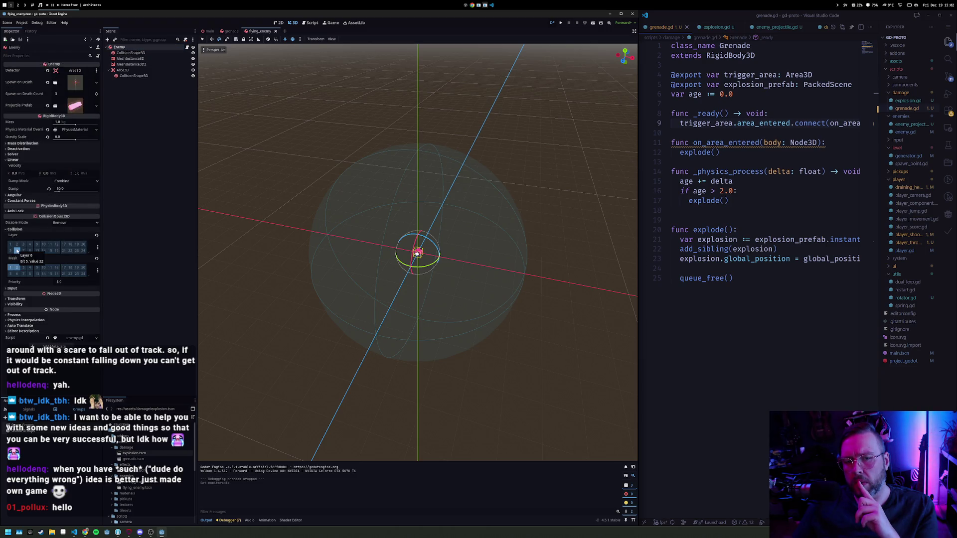
click(230, 31)
click(131, 59)
click(130, 59)
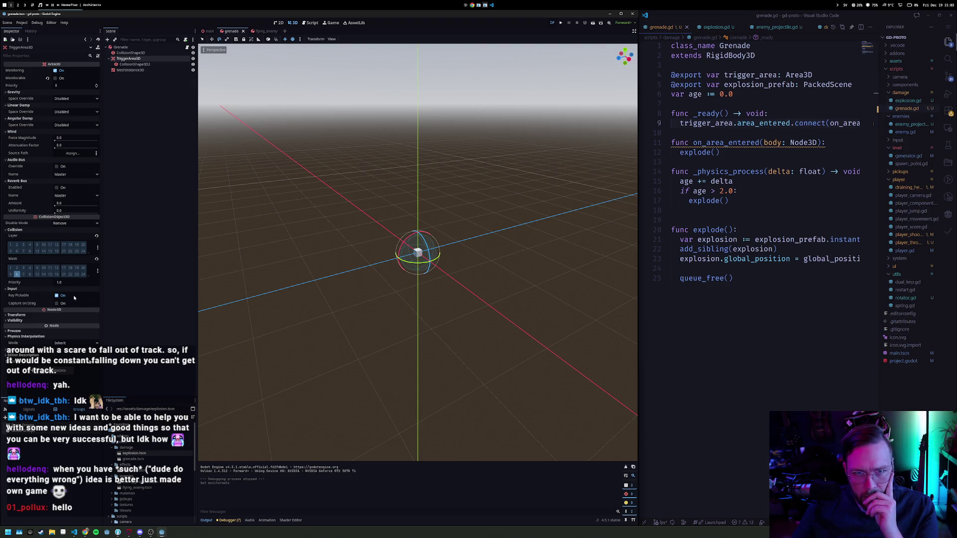
Rename the unused body parameter in on_area_entered to _body
click(759, 203)
key(Down)
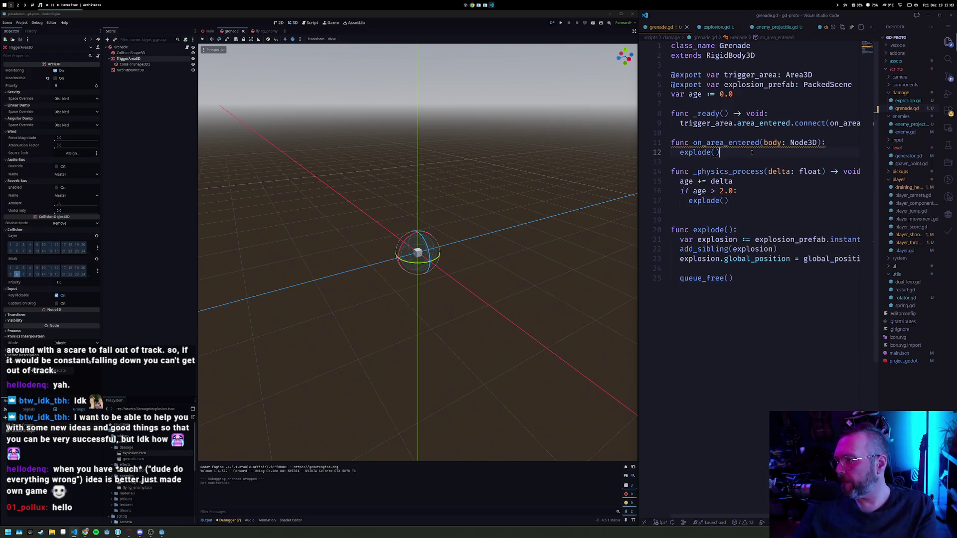
mouse_move(732, 142)
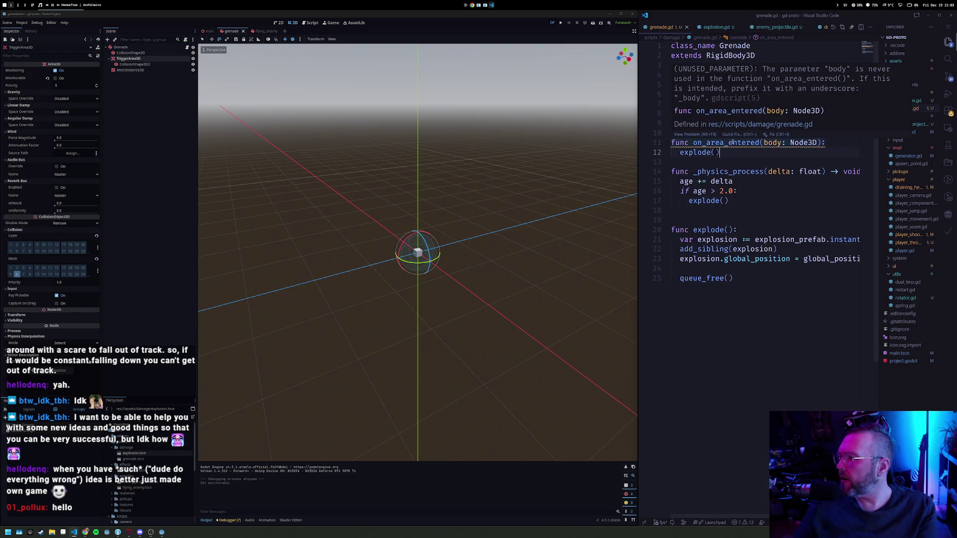
click(765, 144)
text(_)
key(Escape)
Add print("asdfasdf") to on_area_entered and print("explode") to explode(), save, and run the project
key(End)
key(Return)
text(print("asd)
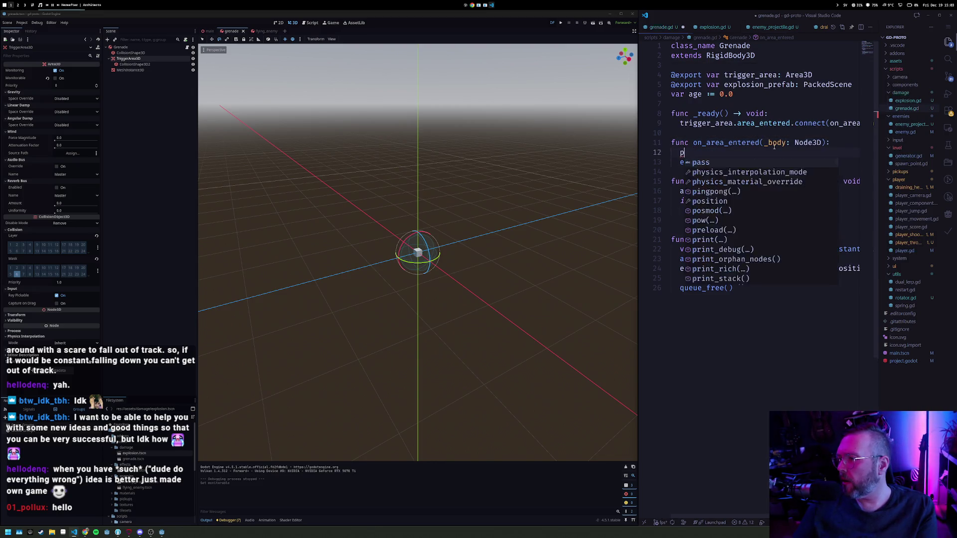
text(fasdf)
key(Down)
key(End)
key(Return)
key(Return)
text(print("asdfasdf)
key(alt+Down)
key(alt+Down)
key(alt+Down)
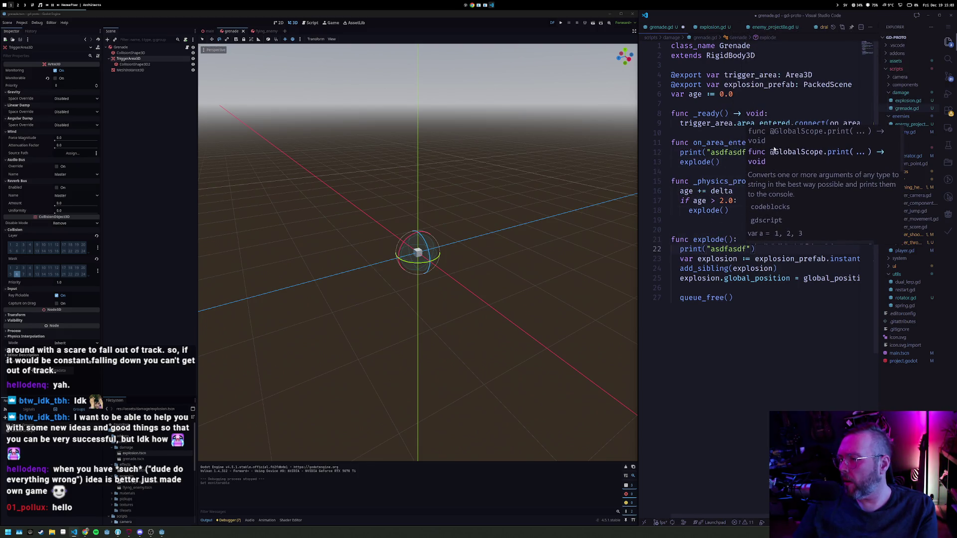
key(ctrl+BackSpace)
text(explode)
key(ctrl+s)
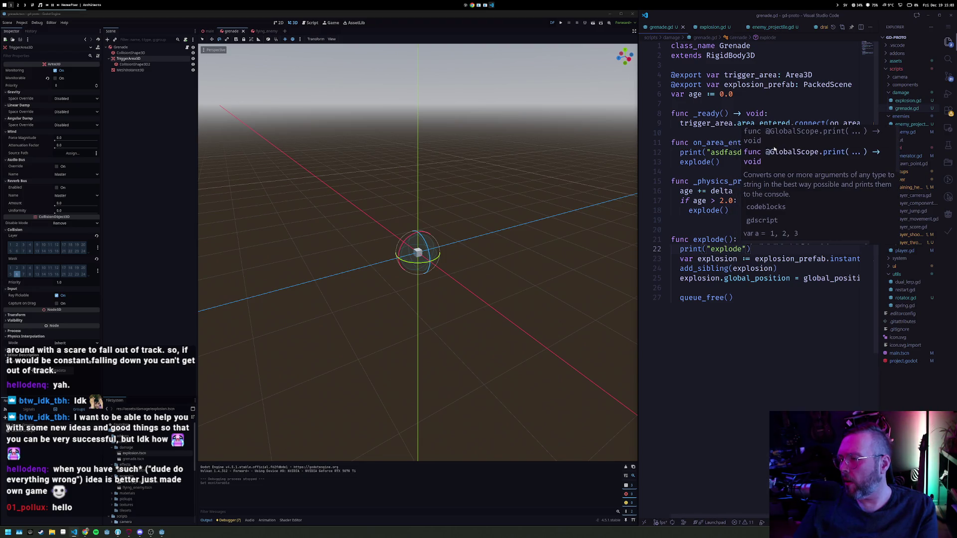
click(562, 24)
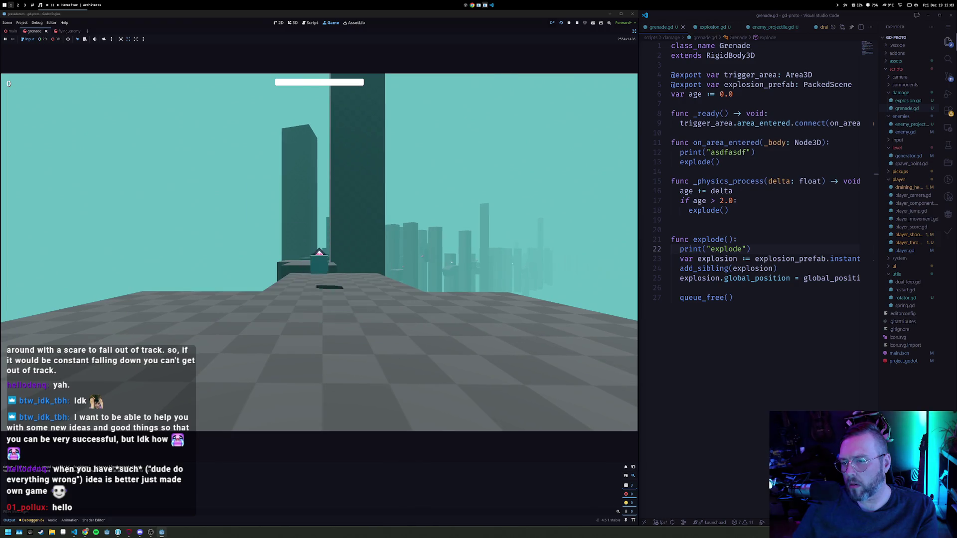
Throw four grenades across the level, then release the mouse and stop the game
click(320, 253)
key(w)
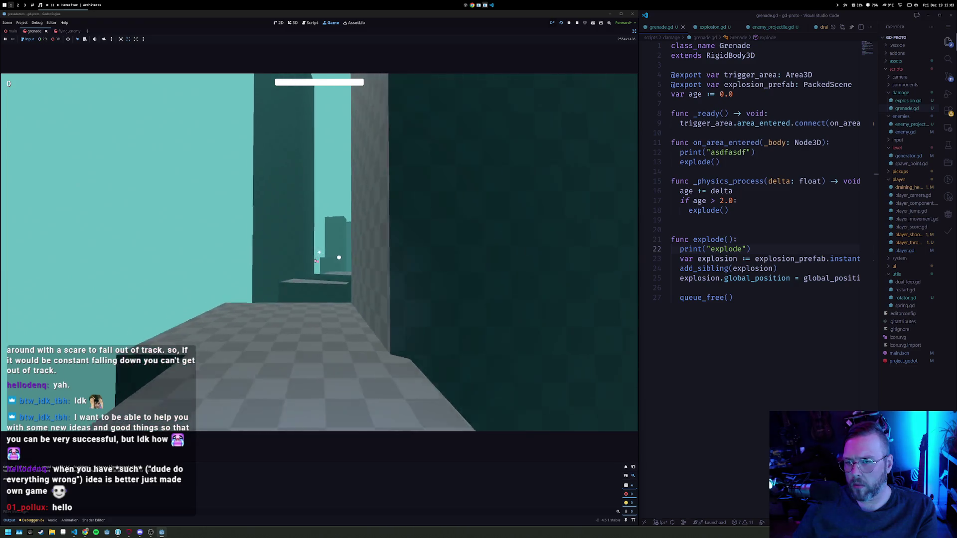
click(319, 252)
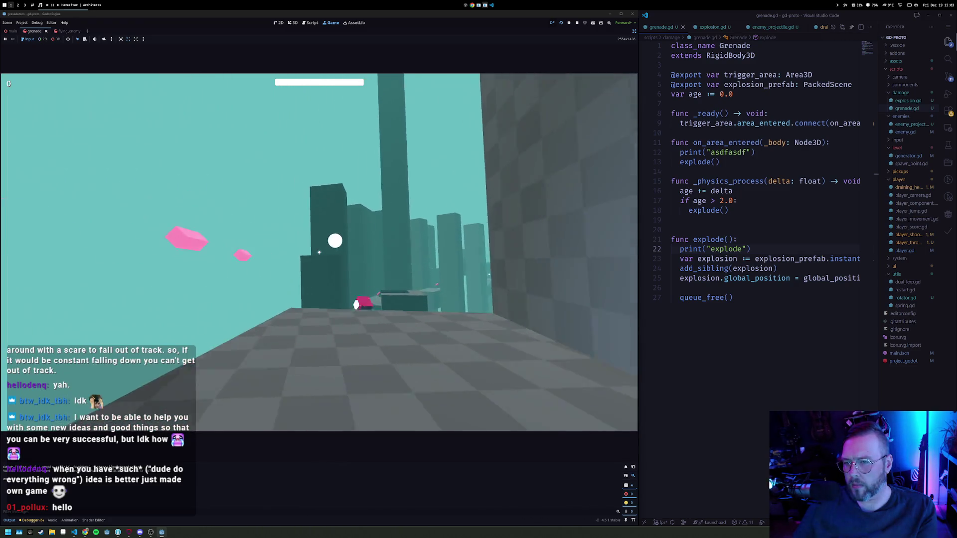
click(320, 252)
click(320, 252)
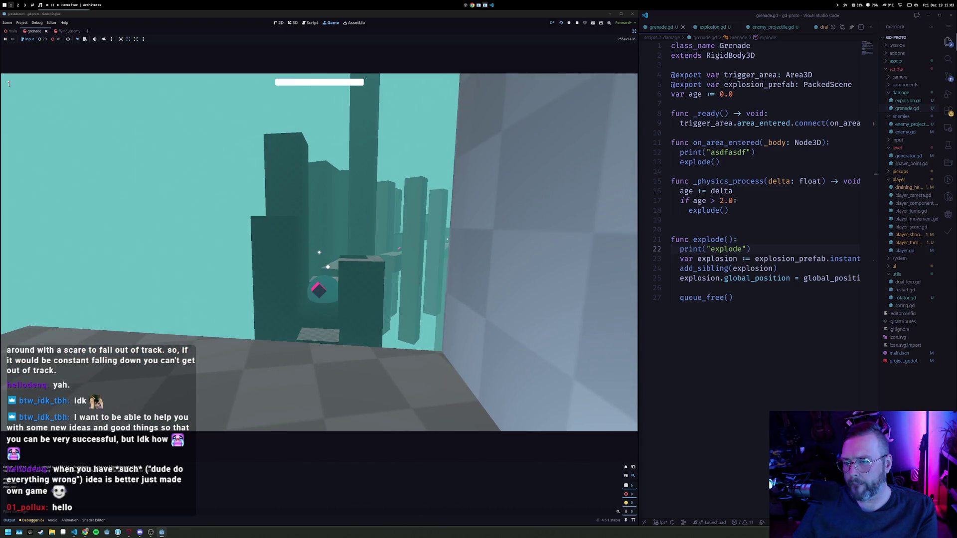
key(Escape)
click(577, 22)
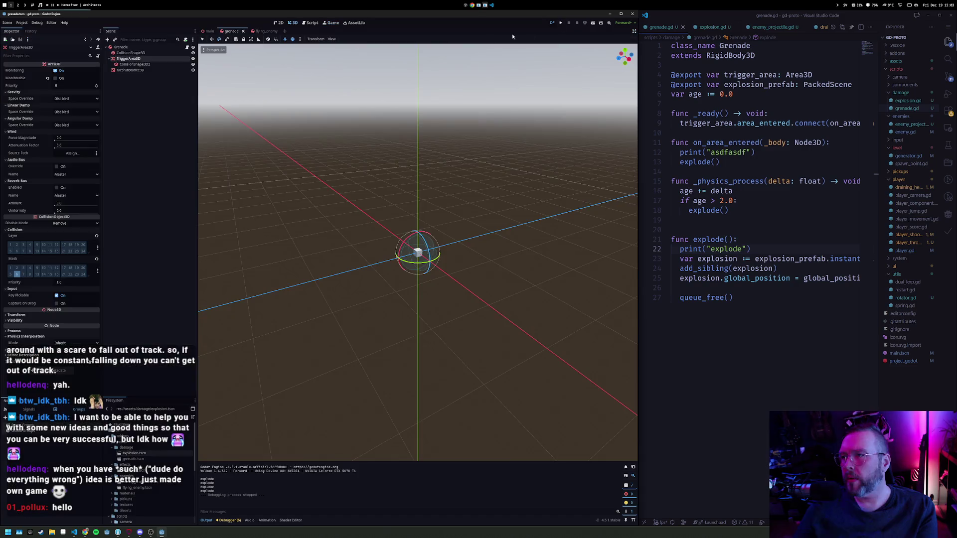
Remove layer 1 from the Grenade root's collision mask
click(128, 48)
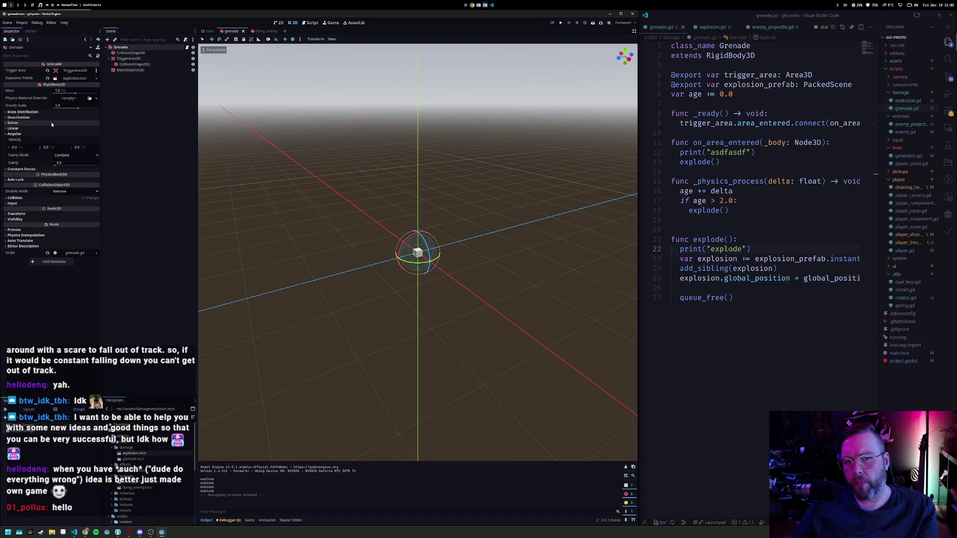
click(15, 198)
click(11, 237)
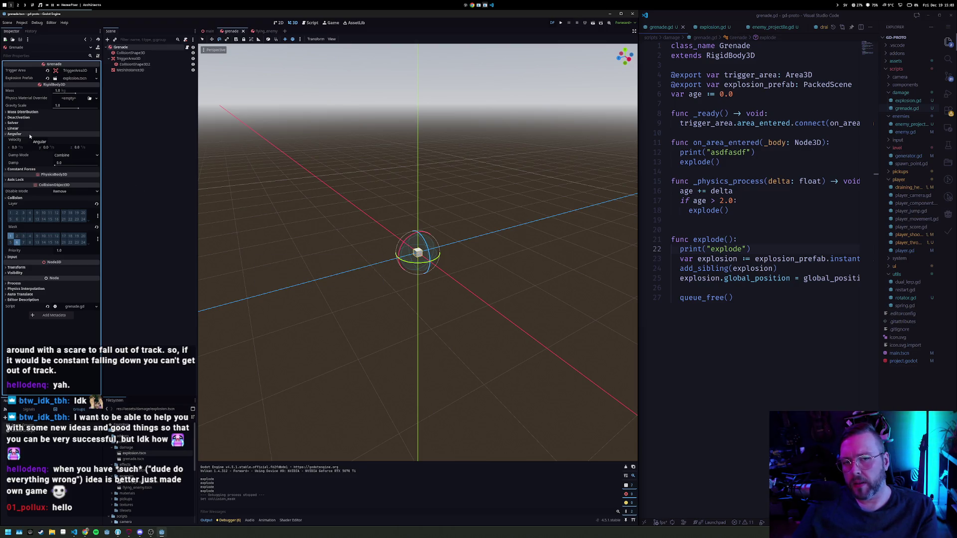
Re-enable Monitorable on TriggerArea3D, reselect Grenade, and run the project again
click(128, 59)
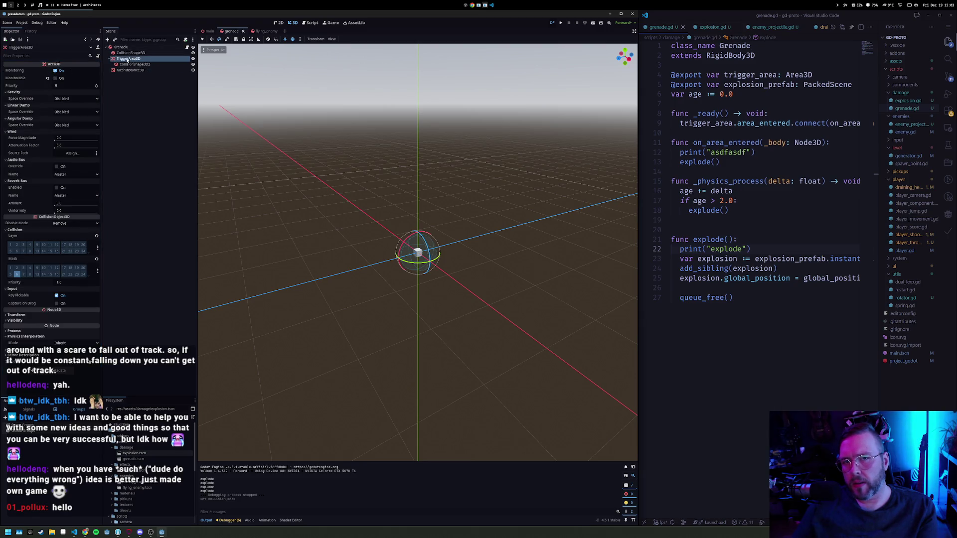
click(61, 79)
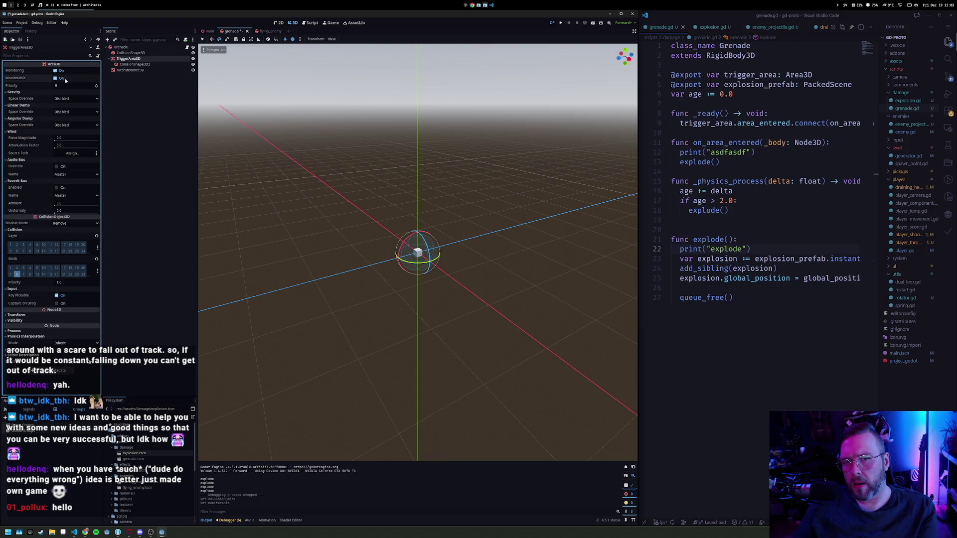
click(124, 48)
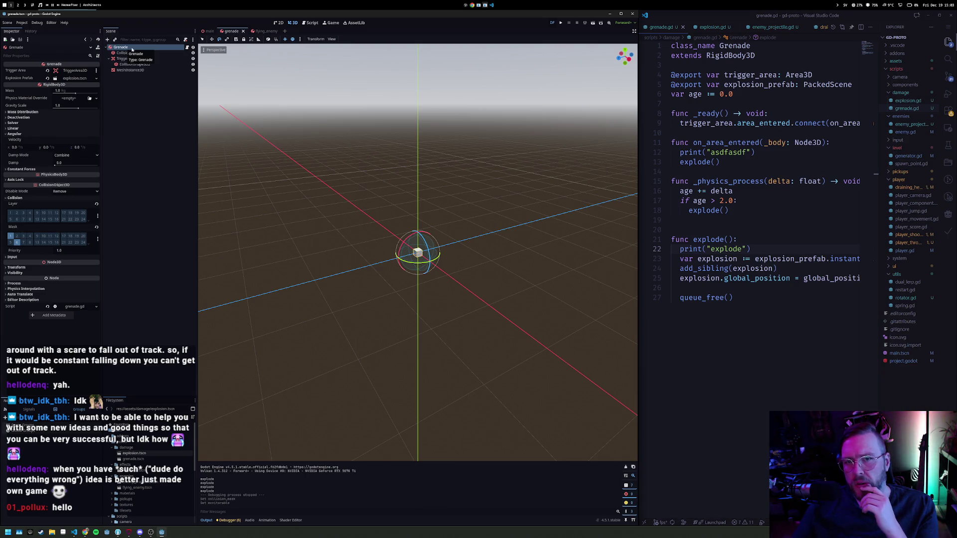
click(561, 23)
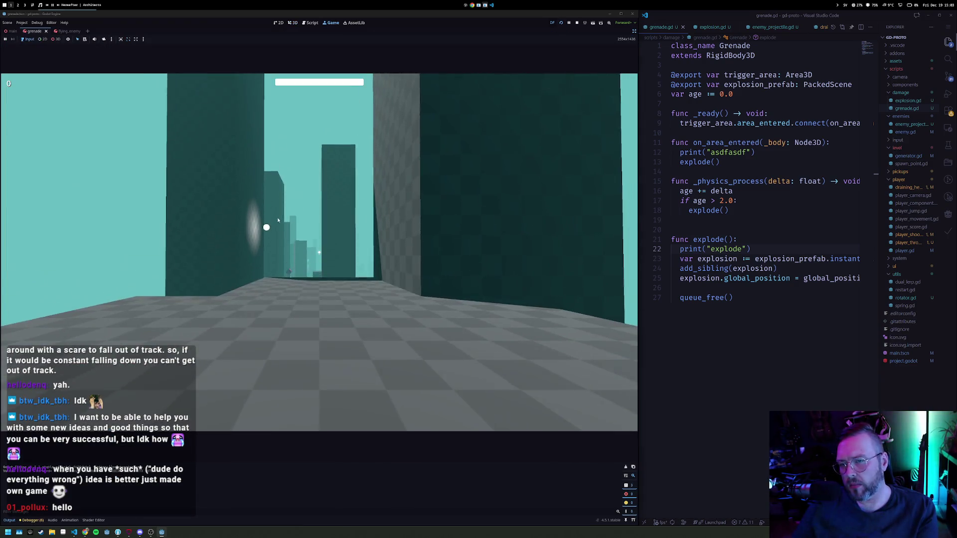
Walk through the corridor and along the track, throwing grenades near the pink enemy, then stop the game
click(279, 220)
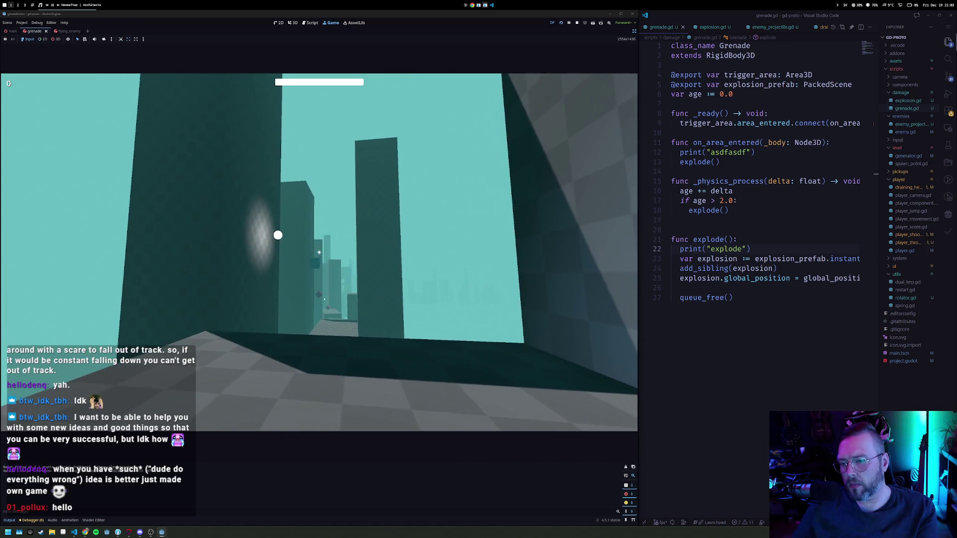
key(w)
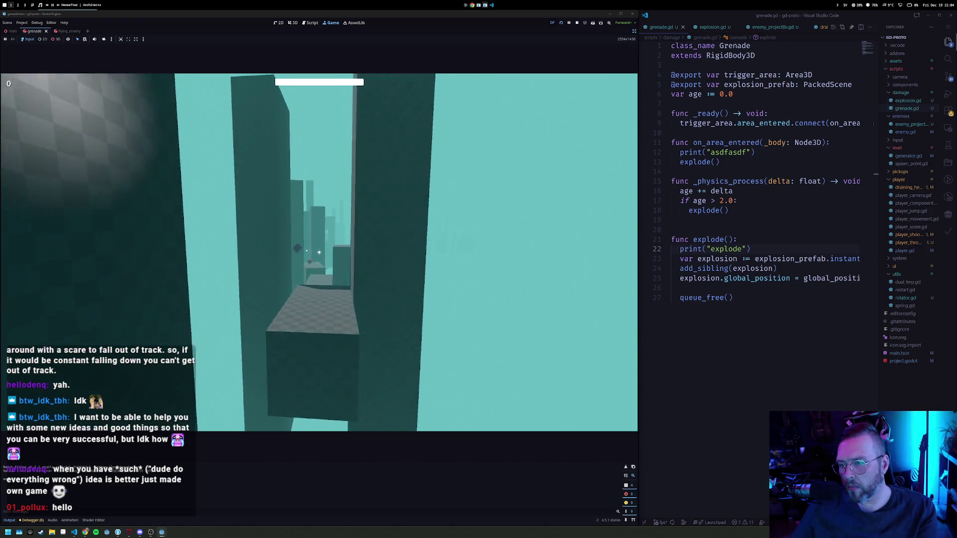
key(w)
right_click(319, 252)
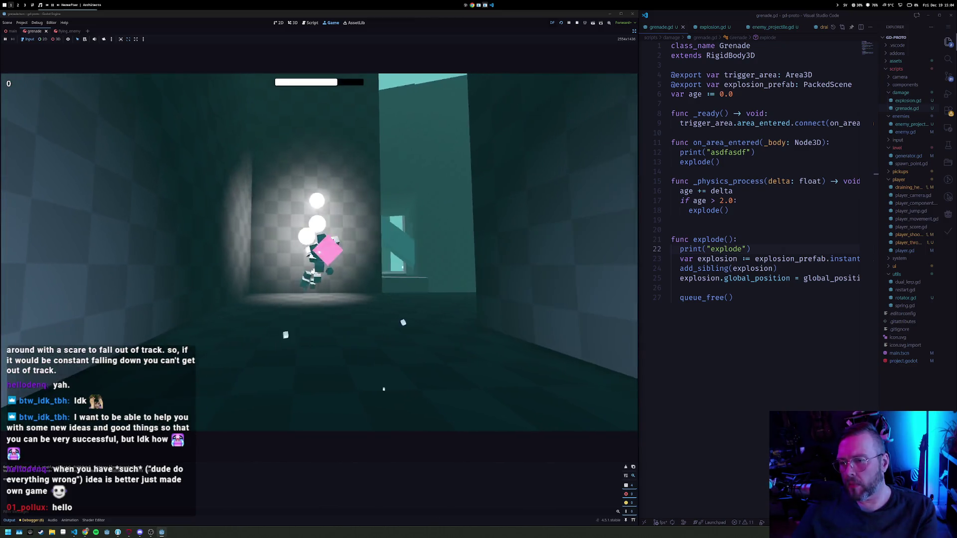
key(w)
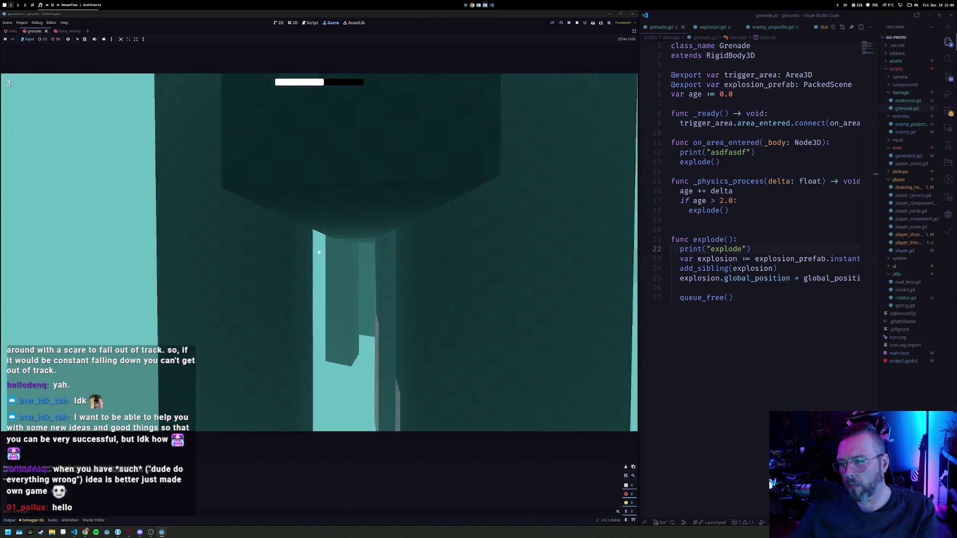
key(w)
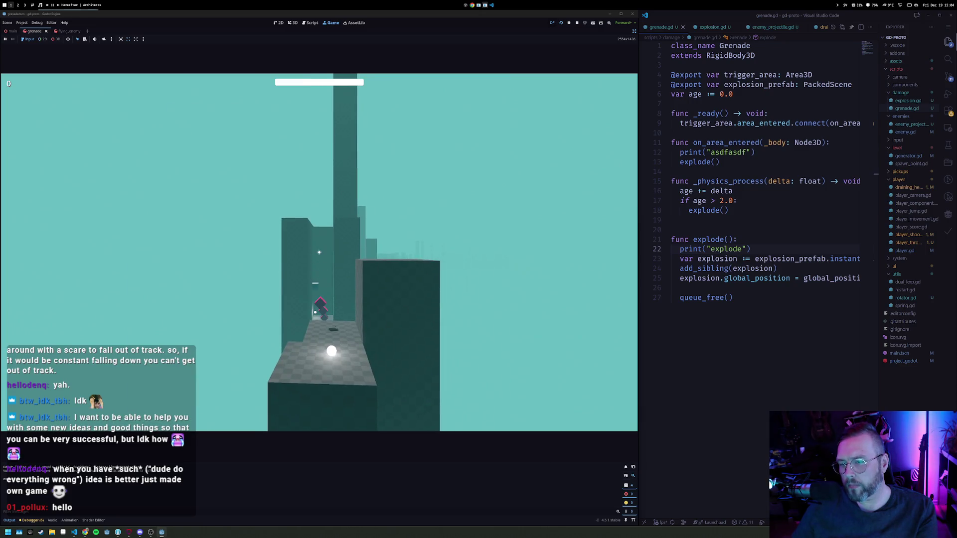
key(w)
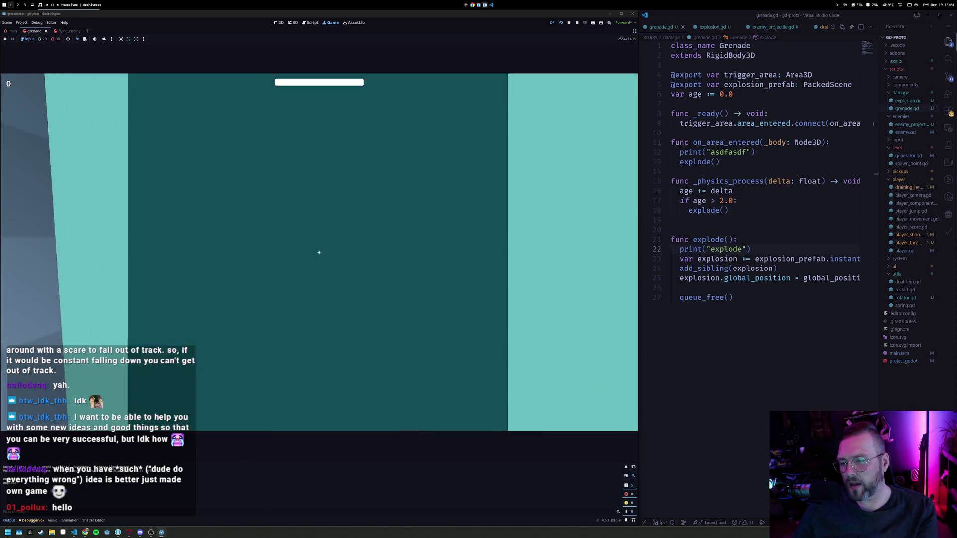
key(w)
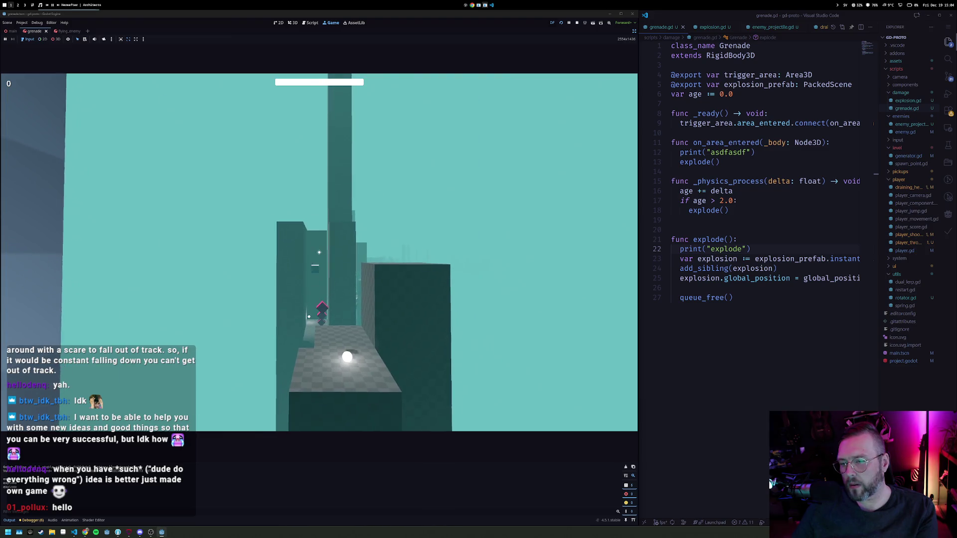
key(w)
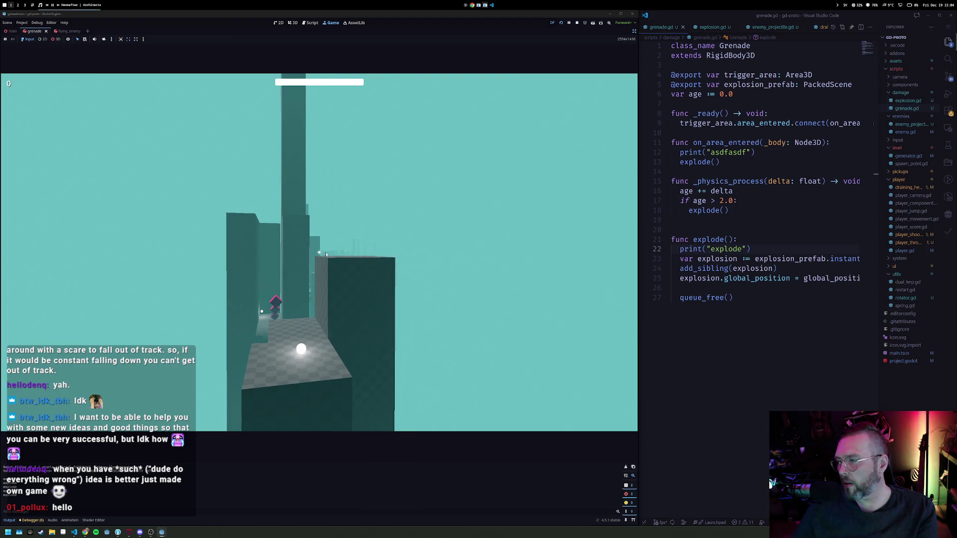
key(w)
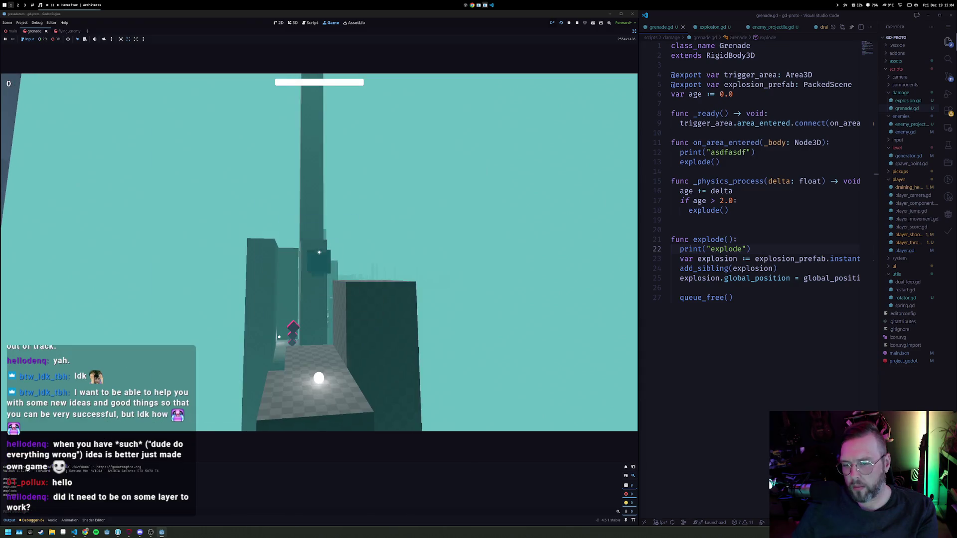
key(w)
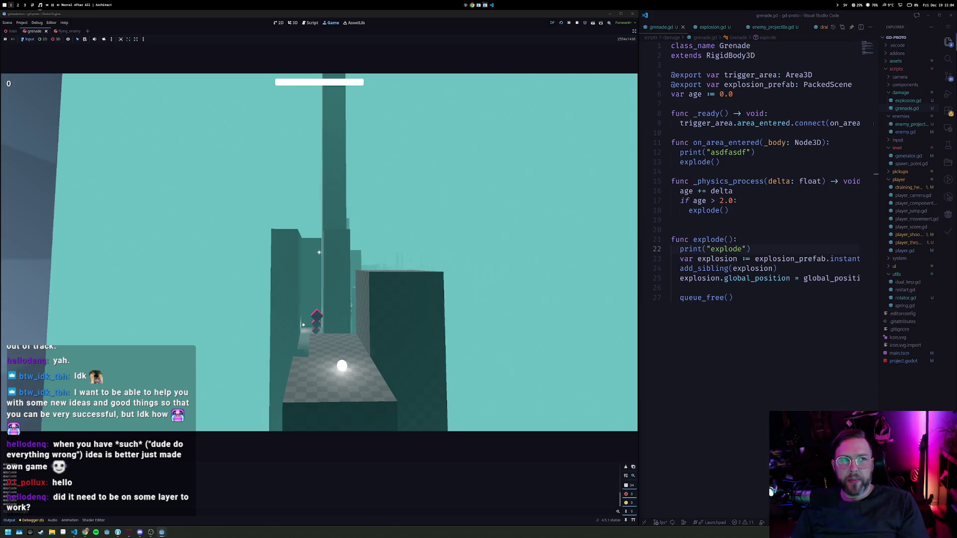
click(577, 23)
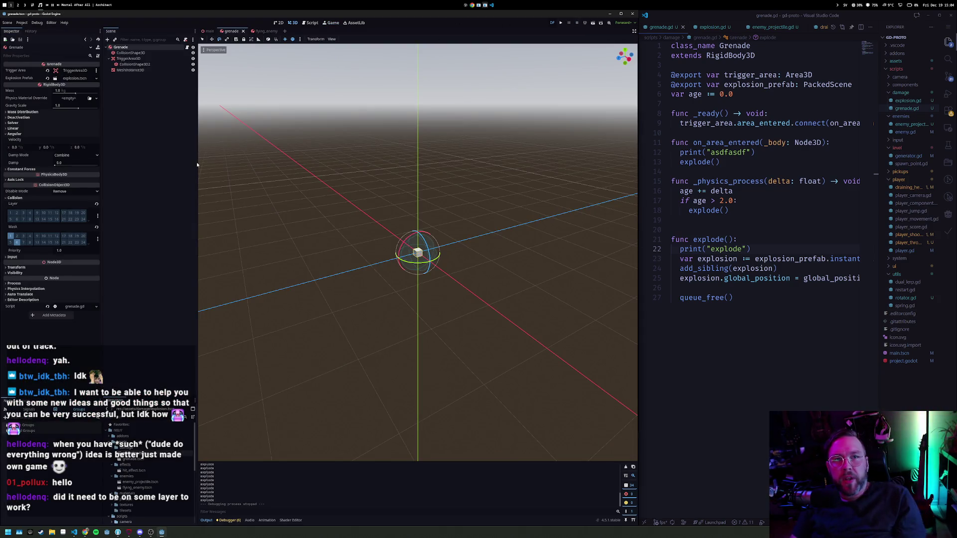
Toggle Collision Layer bits on the grenade's TriggerArea3D
click(165, 111)
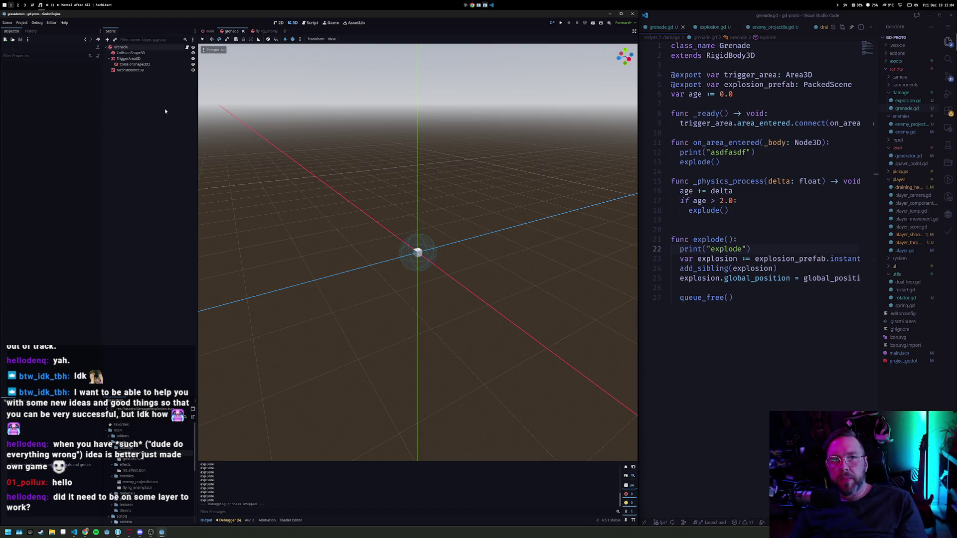
click(128, 59)
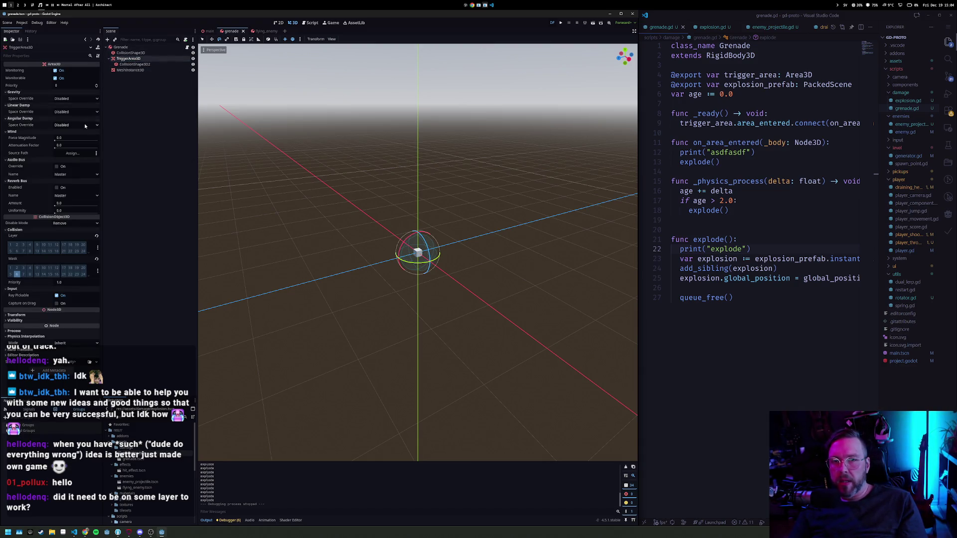
click(17, 250)
click(17, 250)
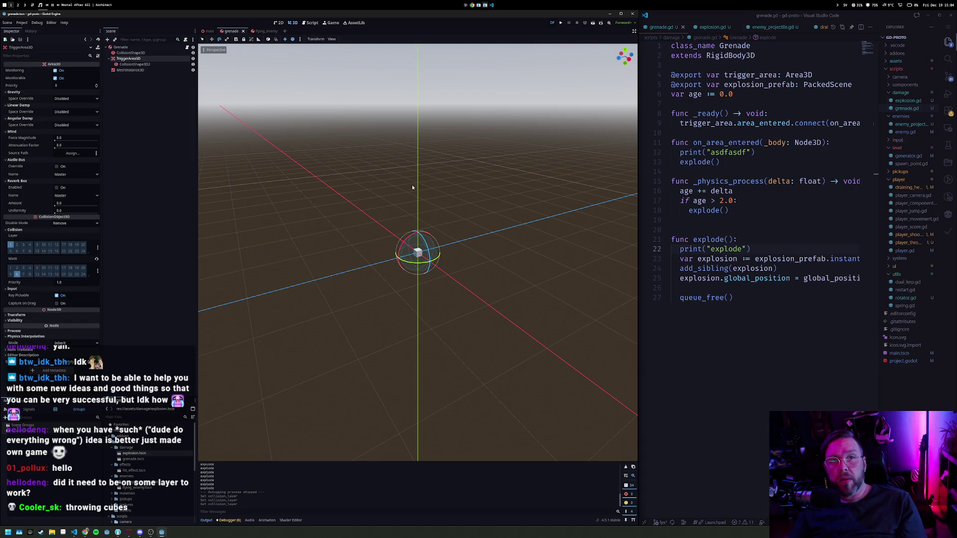
Test the change in a quick F5 run, stop it, and switch to the flying_enemy scene
key(F5)
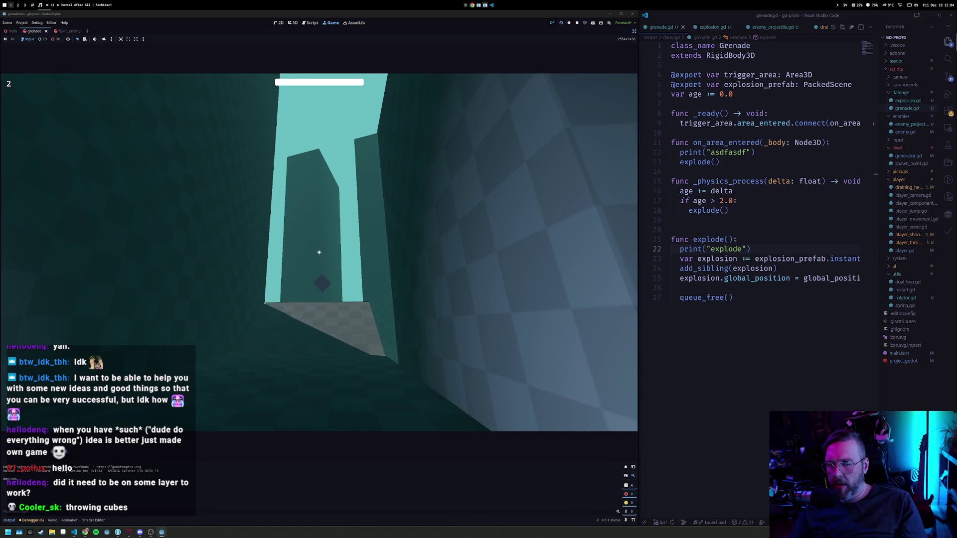
click(581, 23)
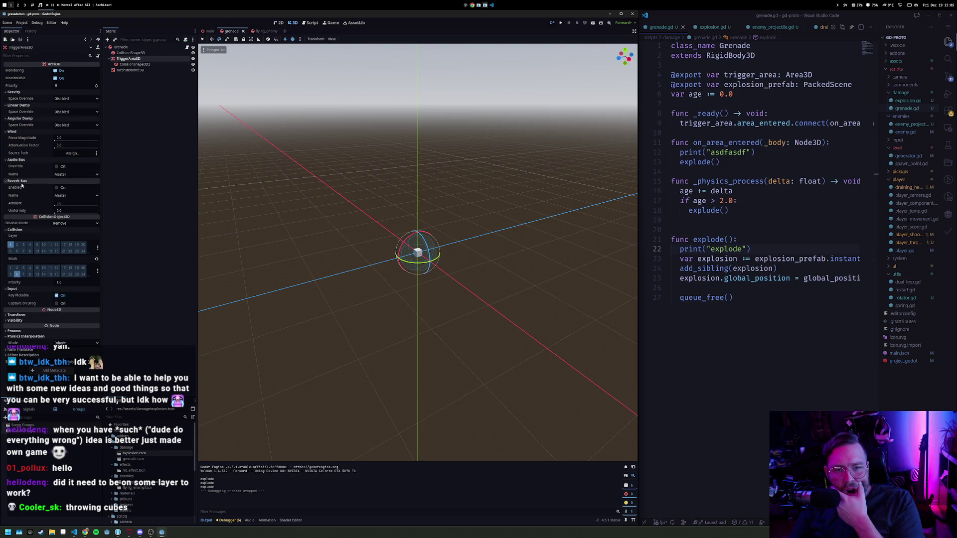
mouse_move(27, 225)
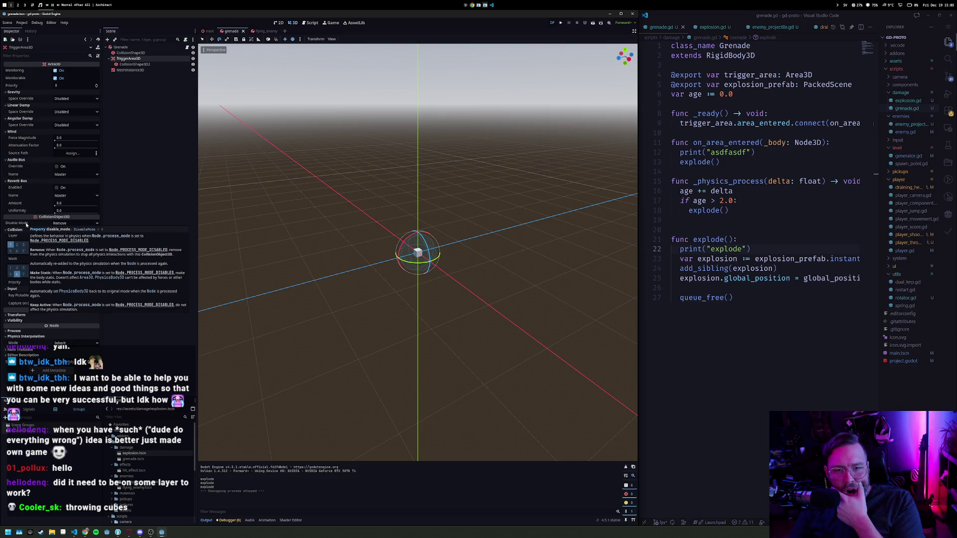
click(5, 288)
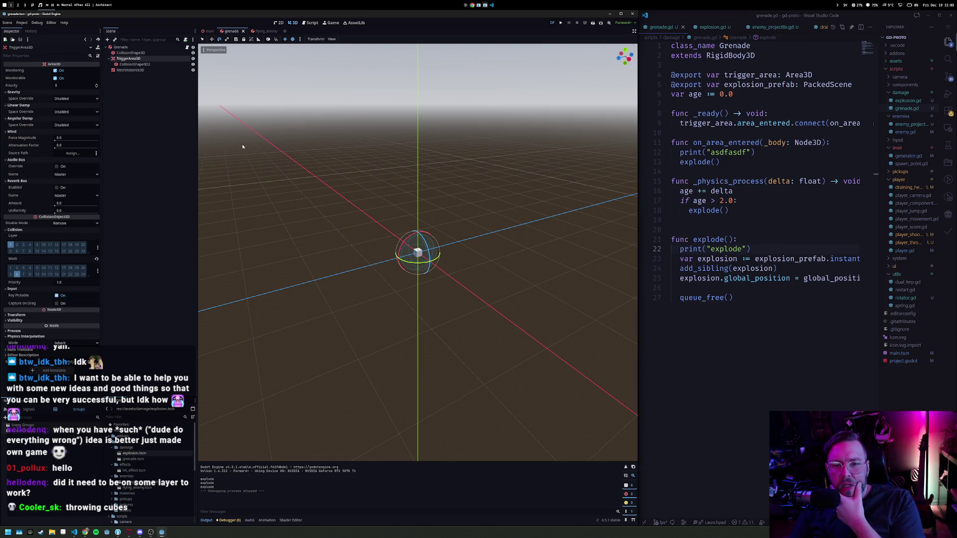
click(264, 31)
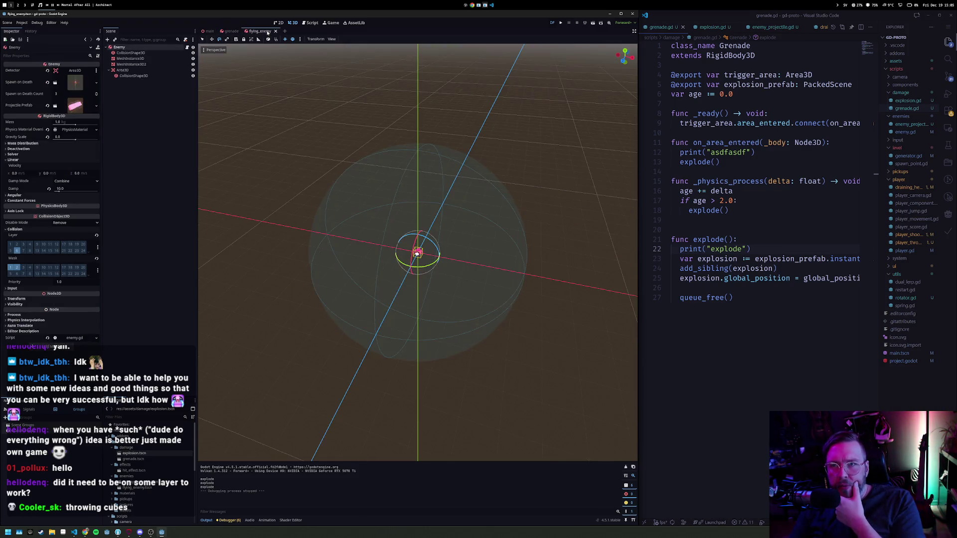
Check the Enemy's layers, then enable collision layer 1 on the Grenade body and run with F5
click(130, 48)
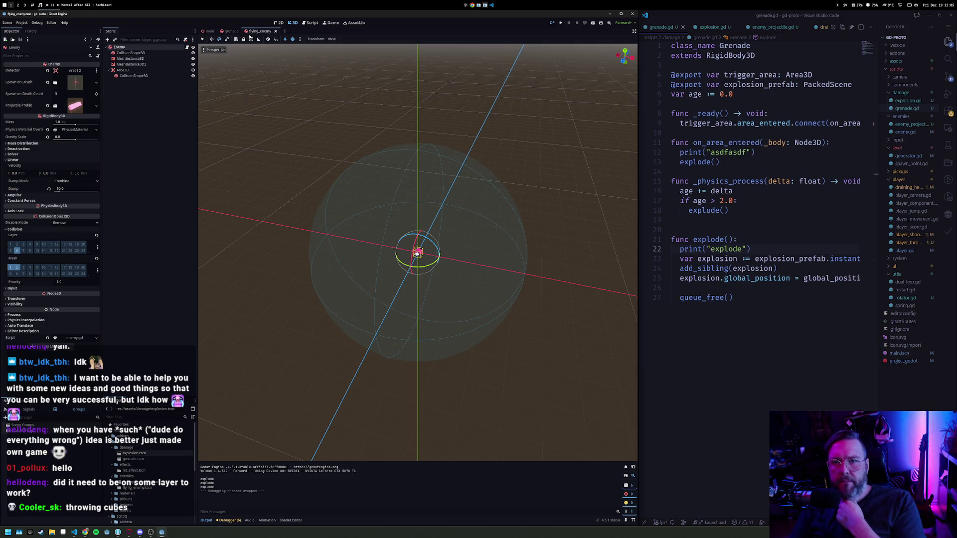
click(232, 32)
click(120, 47)
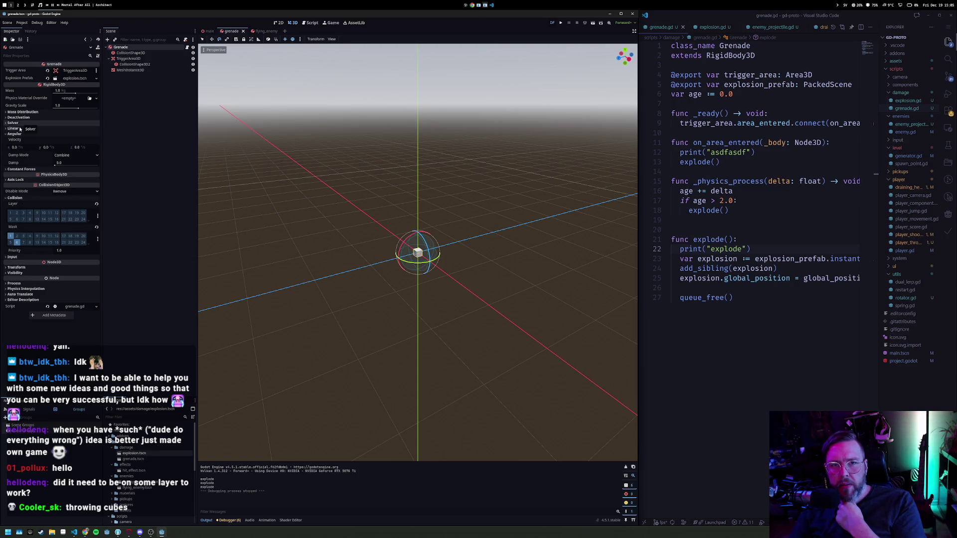
click(11, 213)
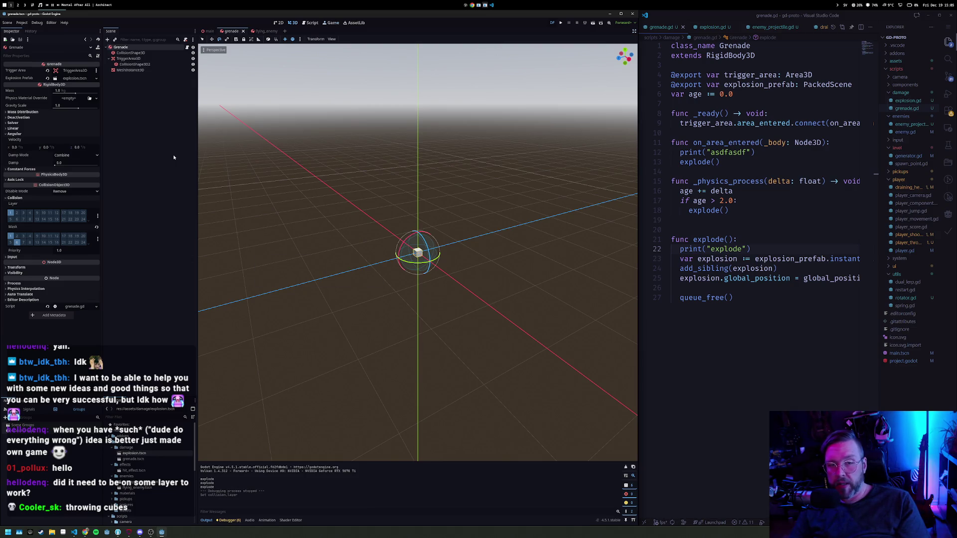
key(F5)
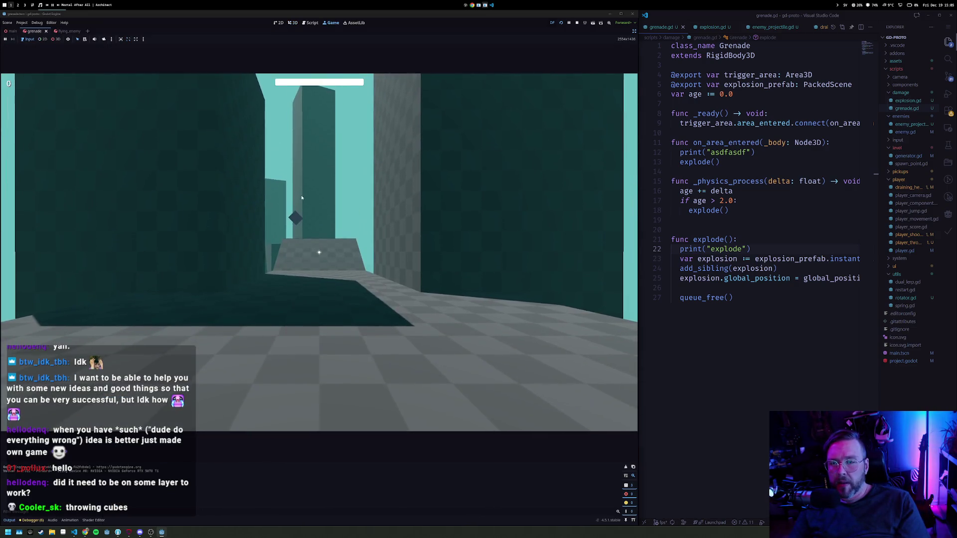
Throw two grenades forward in the running game, then stop it
click(319, 253)
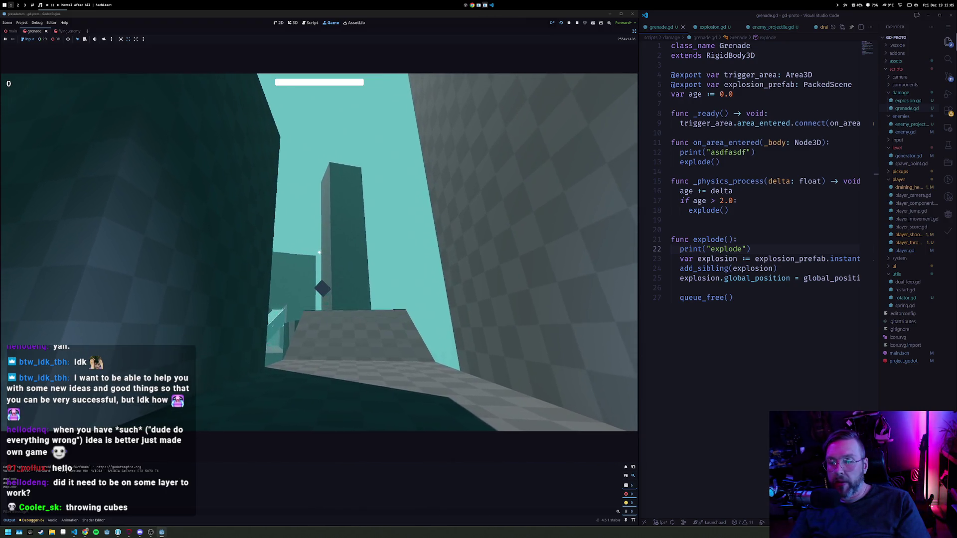
click(319, 253)
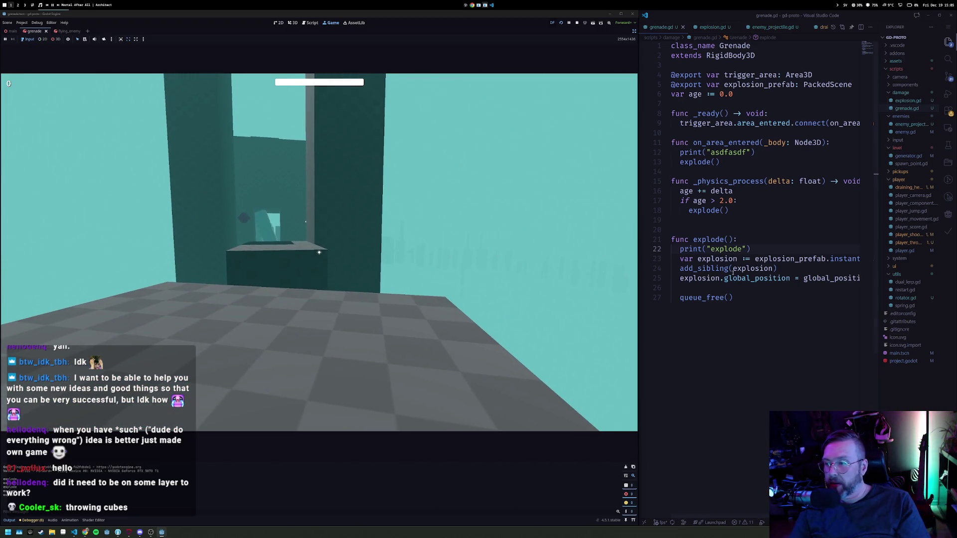
click(755, 224)
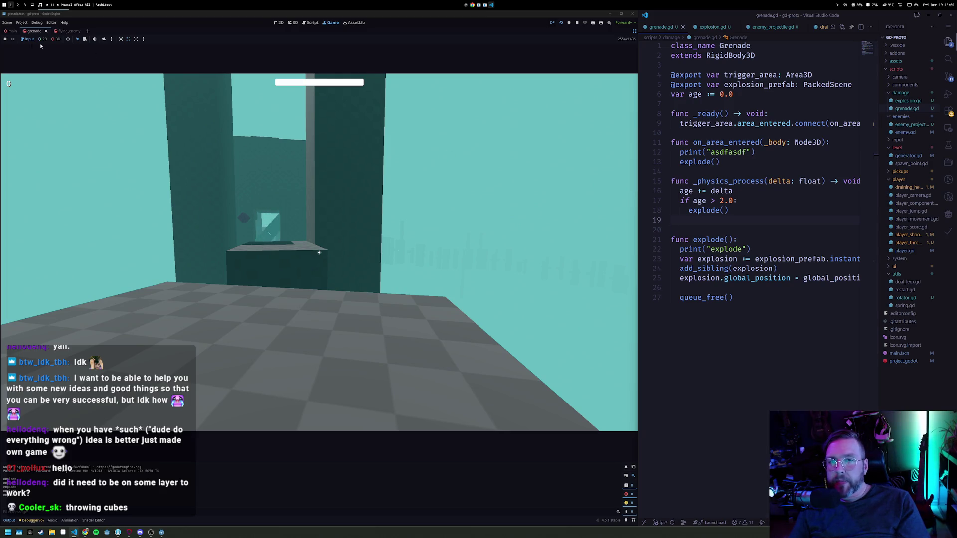
click(577, 23)
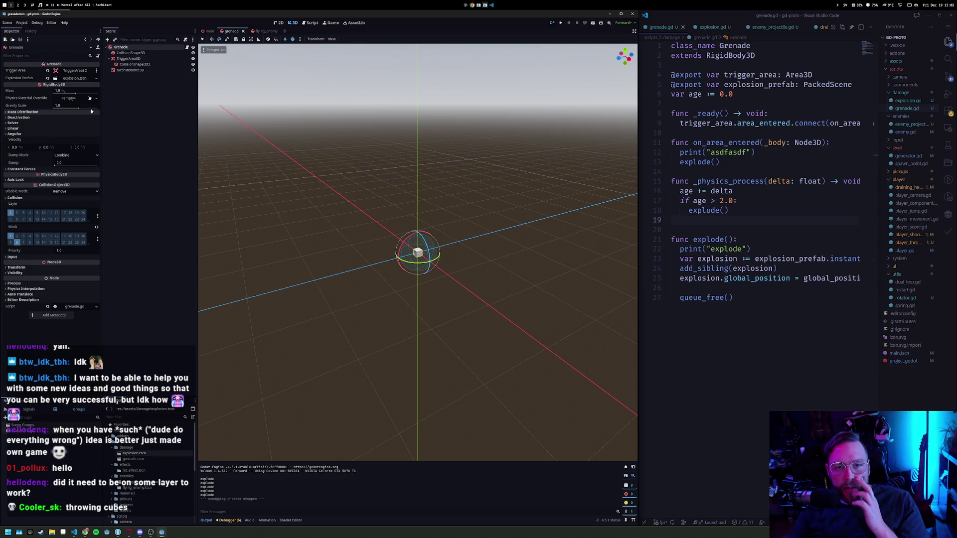
Select the grenade's TriggerArea3D node and open Project Settings to browse the physics pages
click(128, 59)
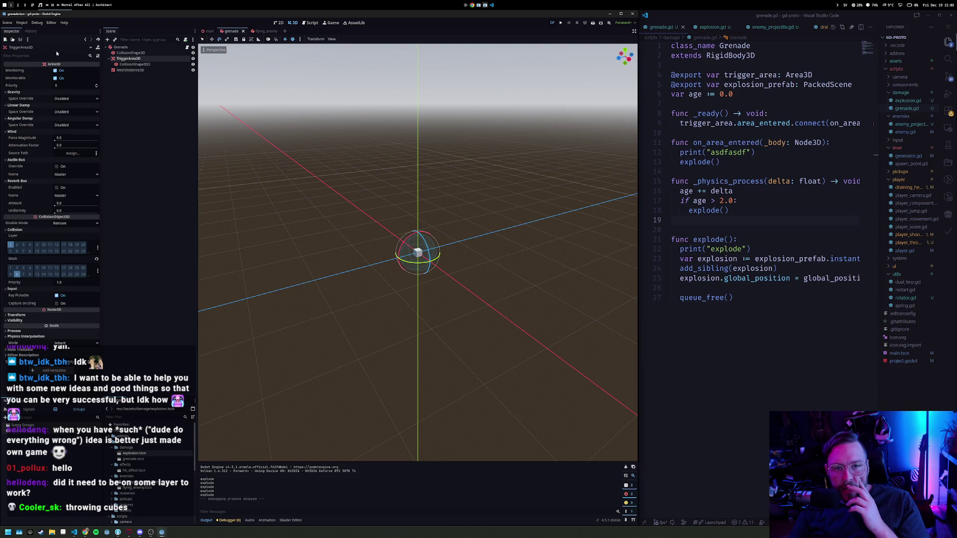
click(21, 22)
click(38, 31)
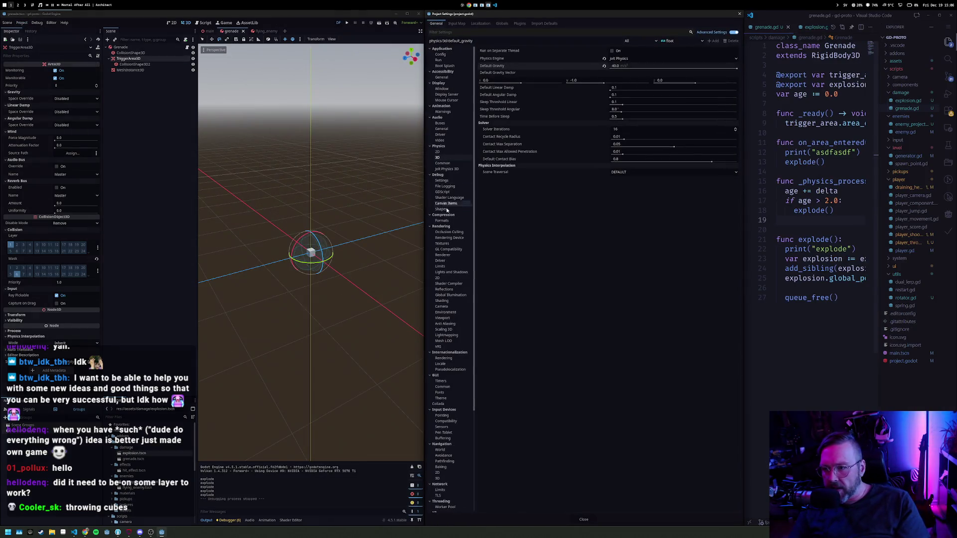
click(442, 163)
click(438, 158)
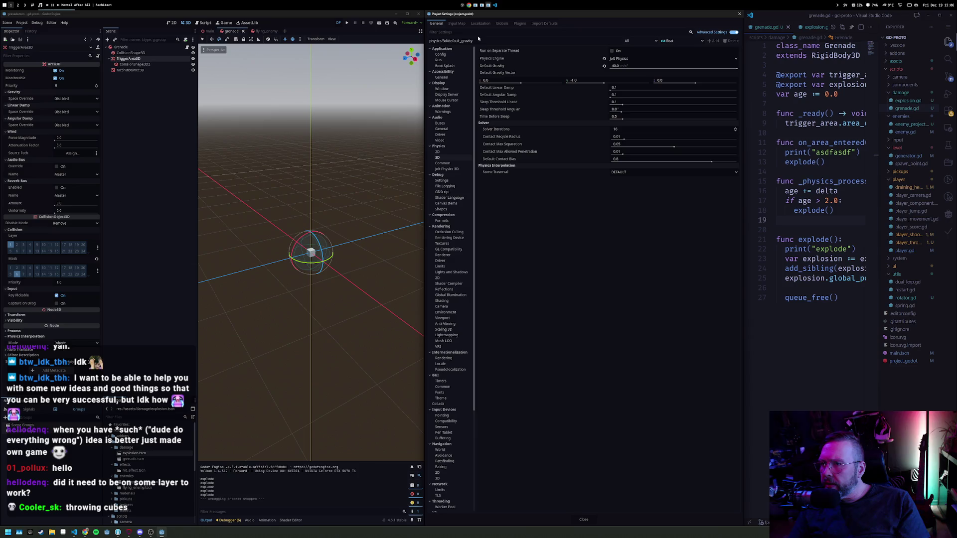
Filter settings by 'area', check the 2D and Jolt Physics 3D pages, then clear the filter and close
click(439, 31)
text(area)
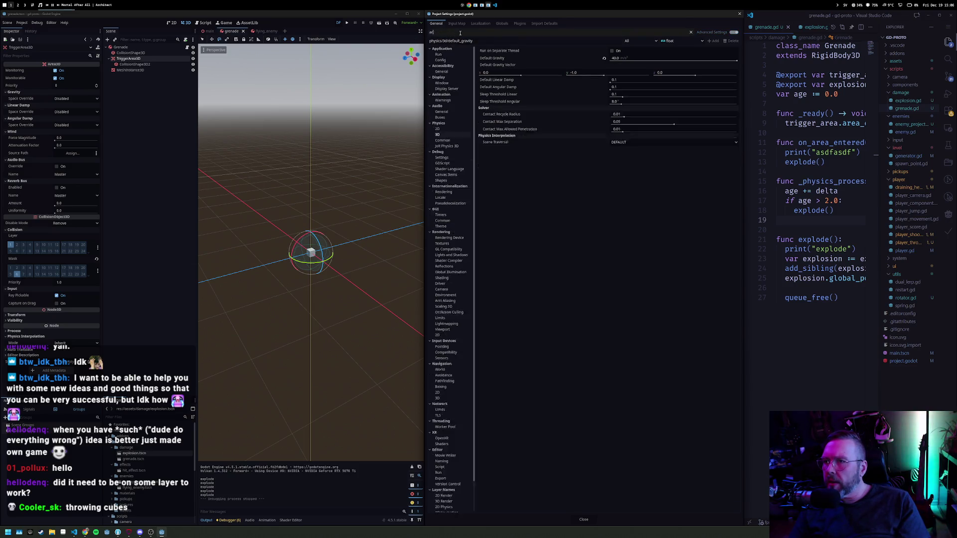
click(453, 67)
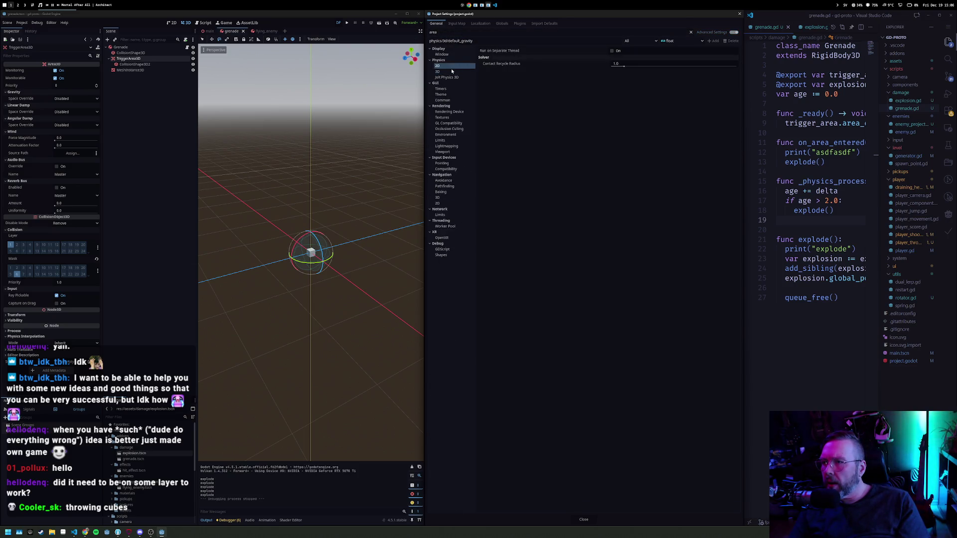
click(451, 77)
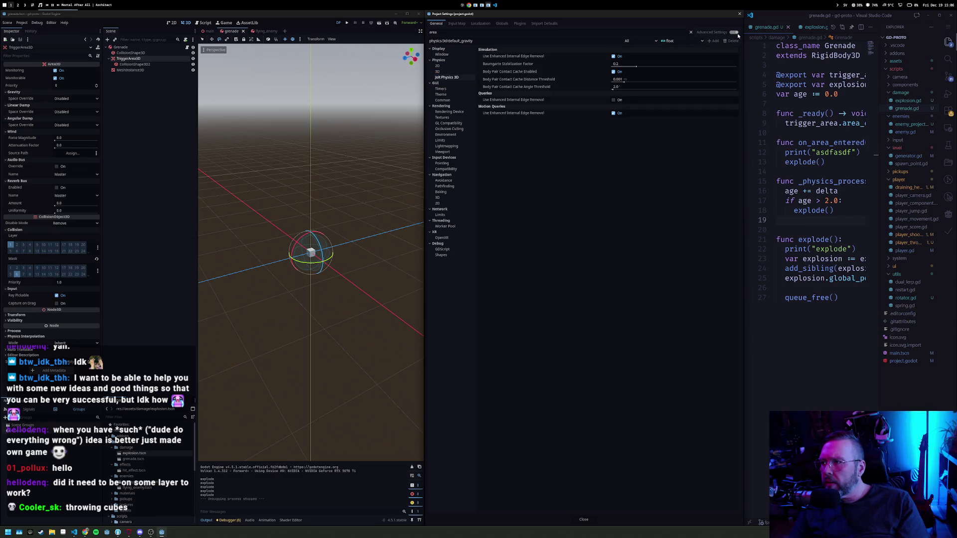
click(691, 32)
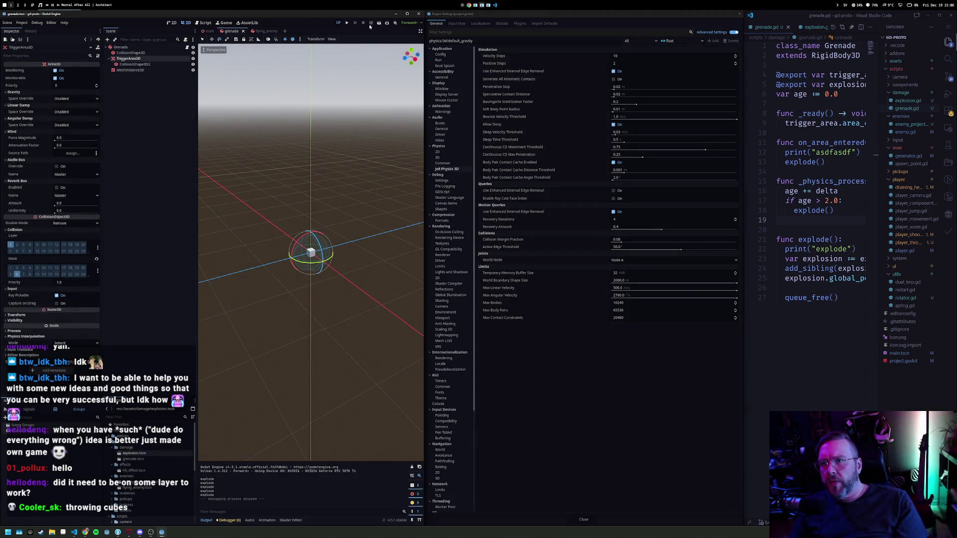
click(738, 14)
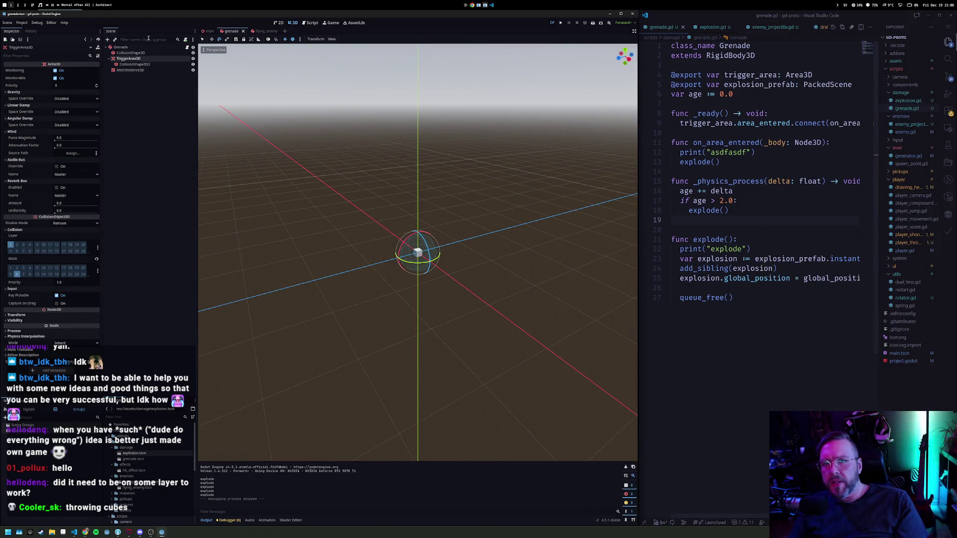
Enable Continuous CD and Contact Monitor on the Grenade, set Max Contacts Reported, then playtest and stop
click(120, 46)
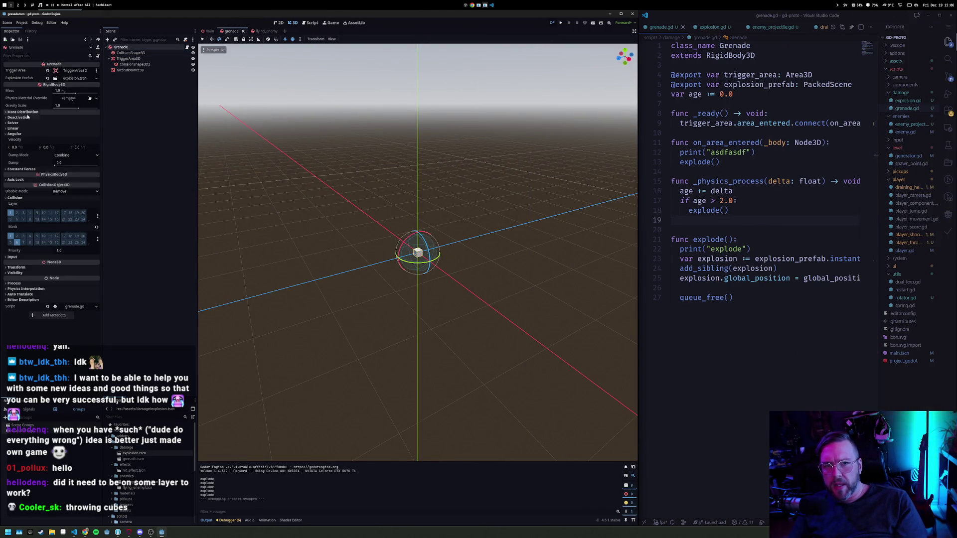
click(13, 122)
click(57, 137)
click(63, 145)
click(85, 156)
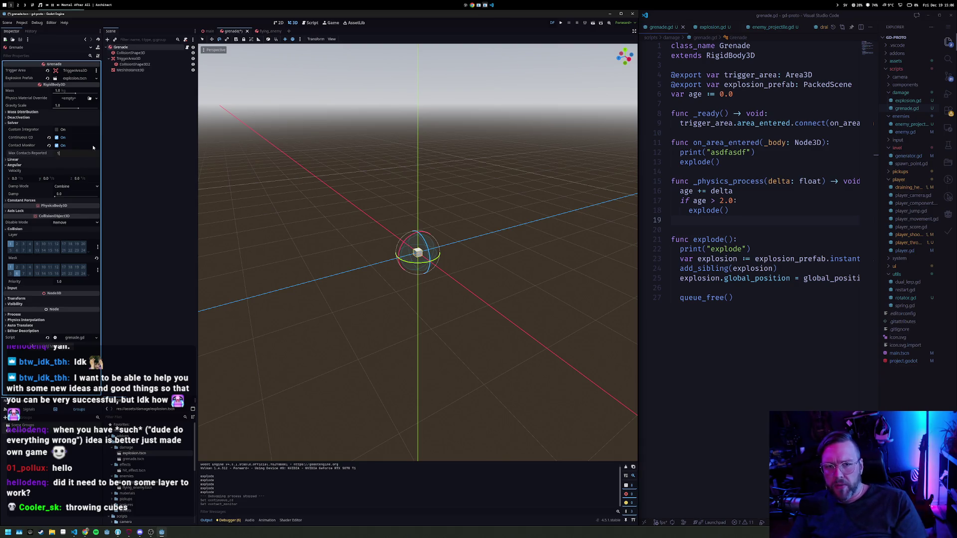
key(F5)
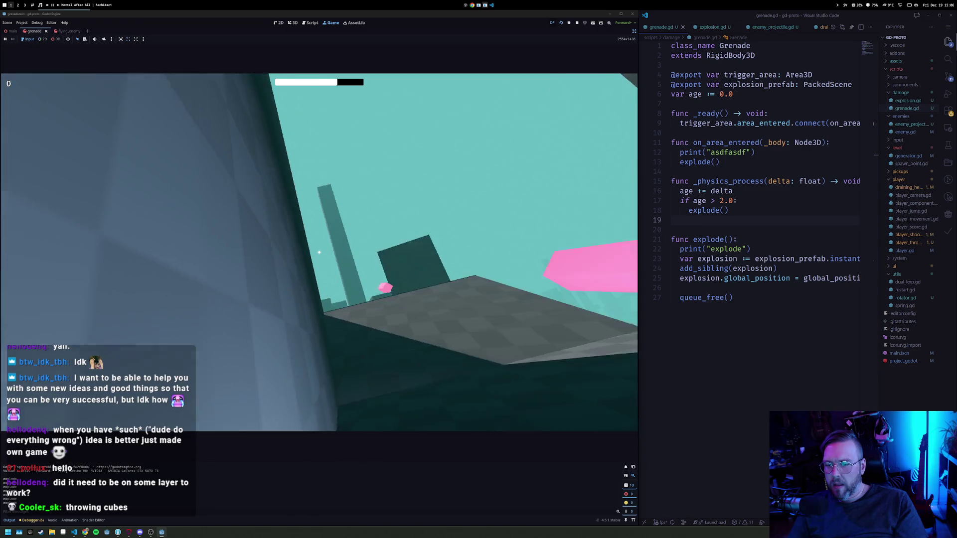
key(F8)
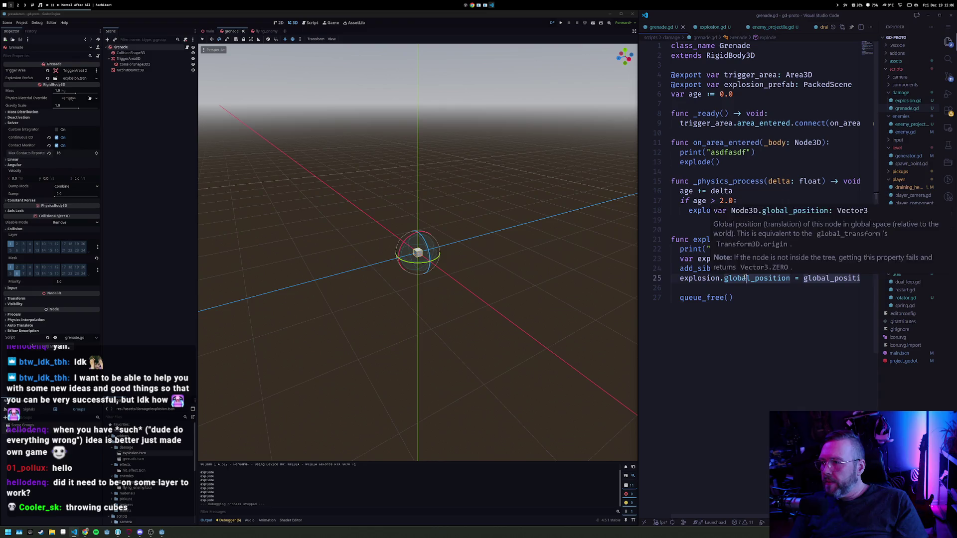
Change the signal in grenade.gd's _ready connection from area_entered to body_entered
click(748, 268)
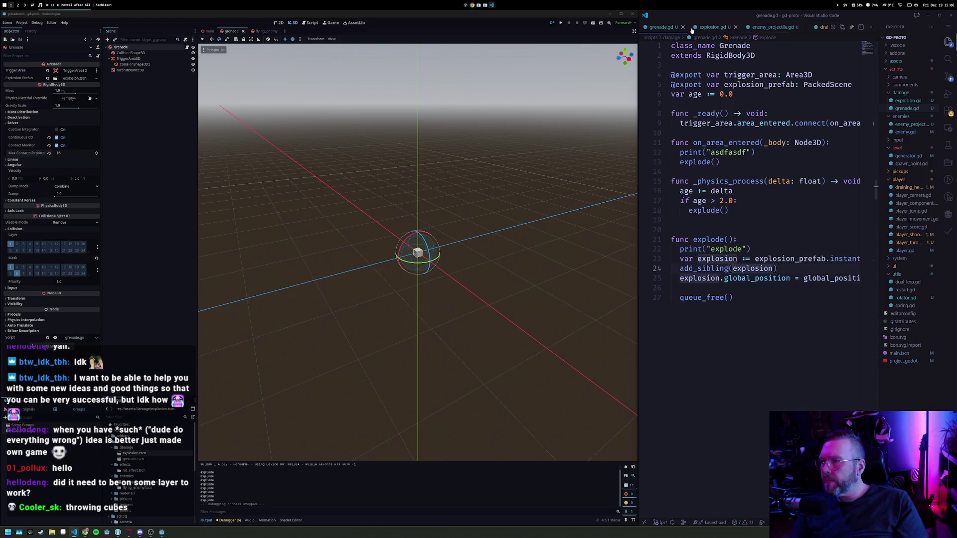
click(731, 284)
key(Return)
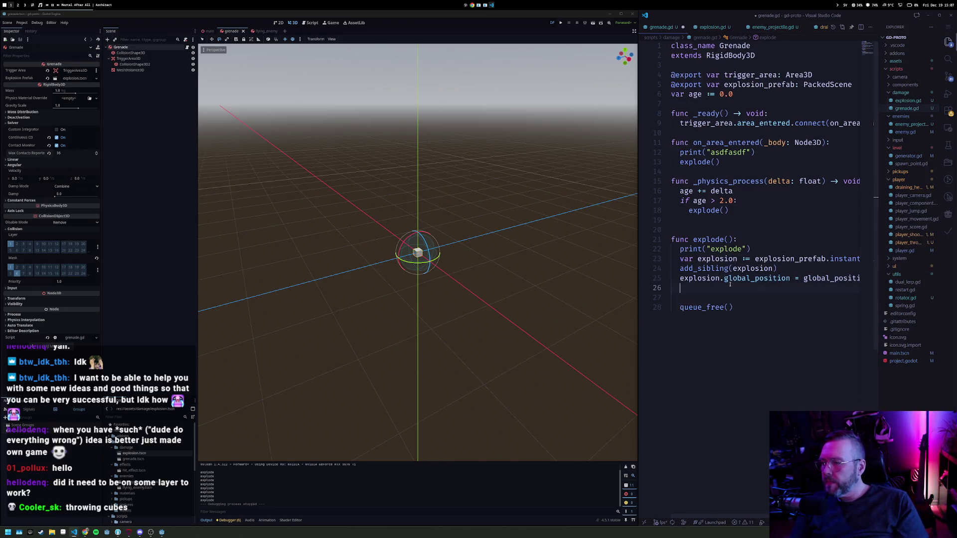
text(expl)
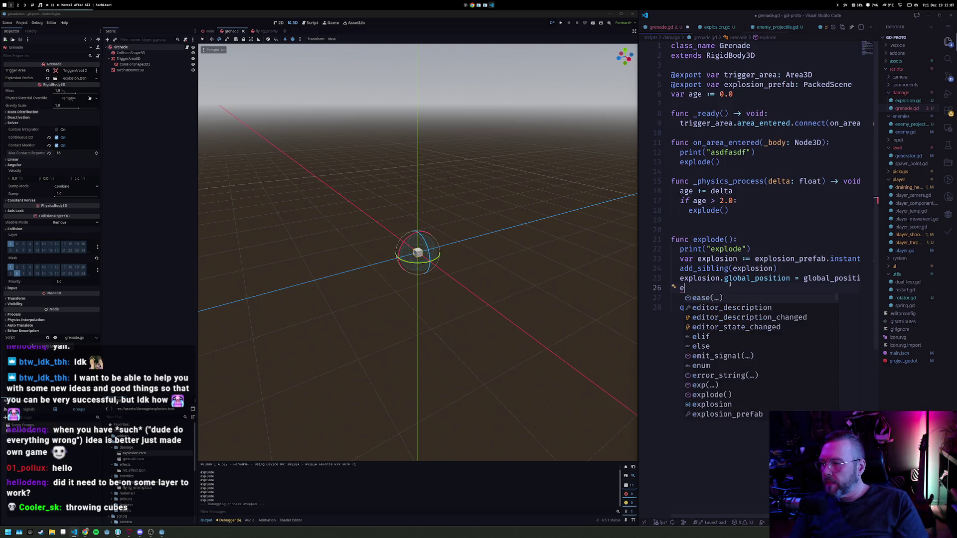
key(BackSpace)
key(BackSpace)
key(BackSpace)
key(Up)
key(Down)
key(Down)
key(Up)
key(Up)
key(Up)
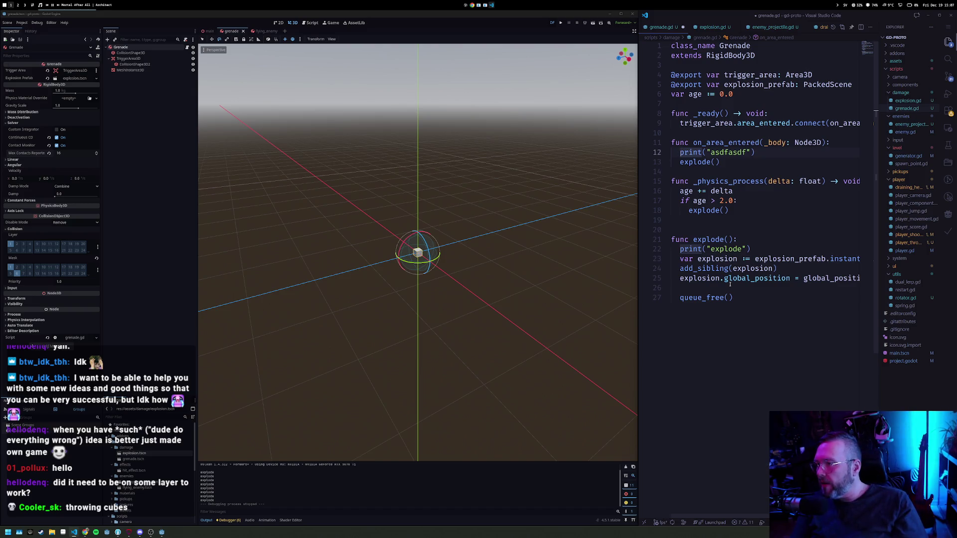
key(Up)
key(Up)
key(Up)
key(ctrl+Right)
key(ctrl+Right)
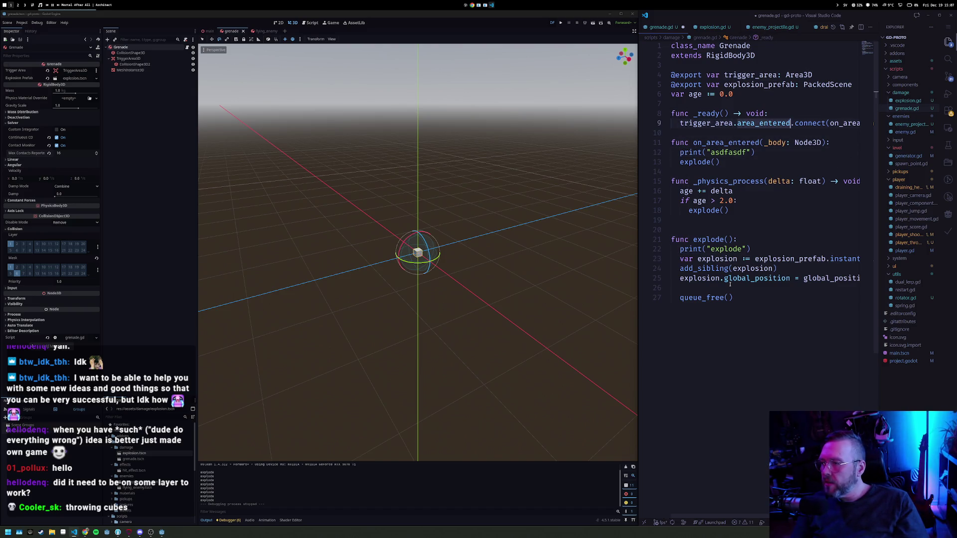
key(ctrl+shift+Left)
text(body_entered)
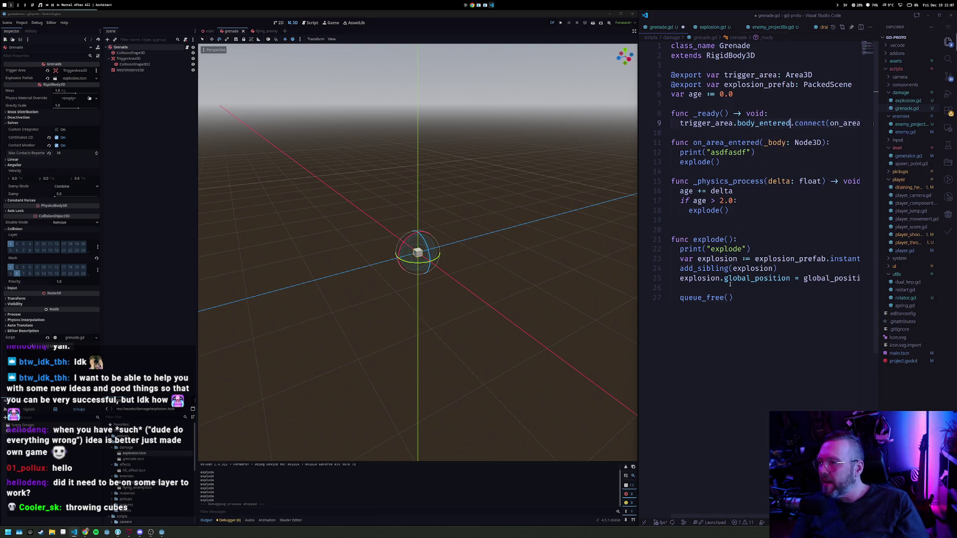
key(ctrl+shift+Left)
Rename the handler to on_body_entered, delete the debug print line, and save
double_click(726, 142)
text(on_body_entered)
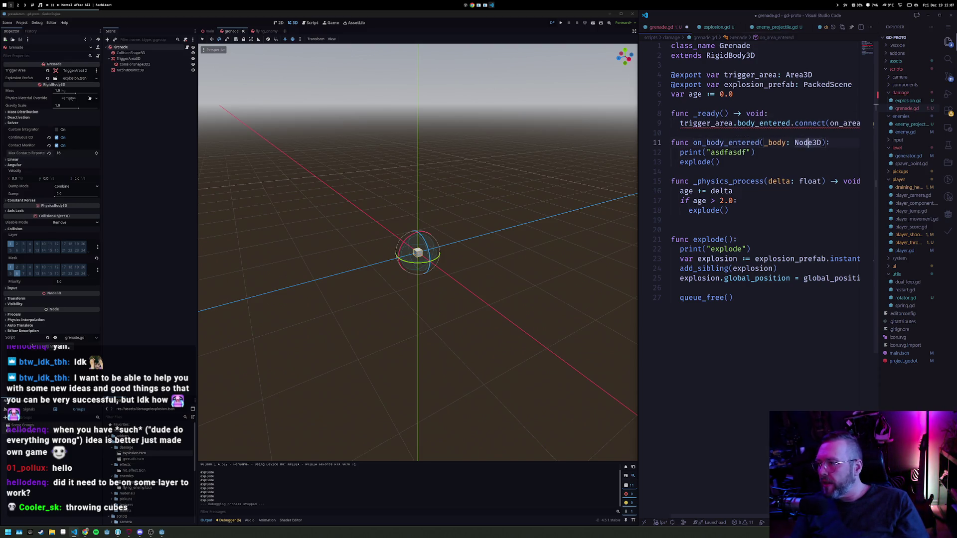
click(803, 147)
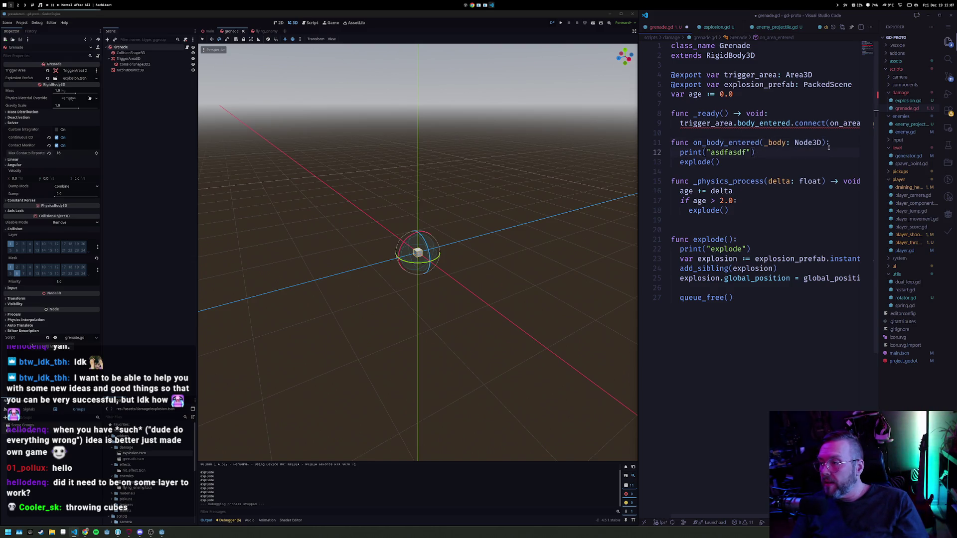
key(ctrl+shift+k)
key(ctrl+s)
Point the connect call at on_body_entered, save grenade.gd, and relaunch the game
key(End)
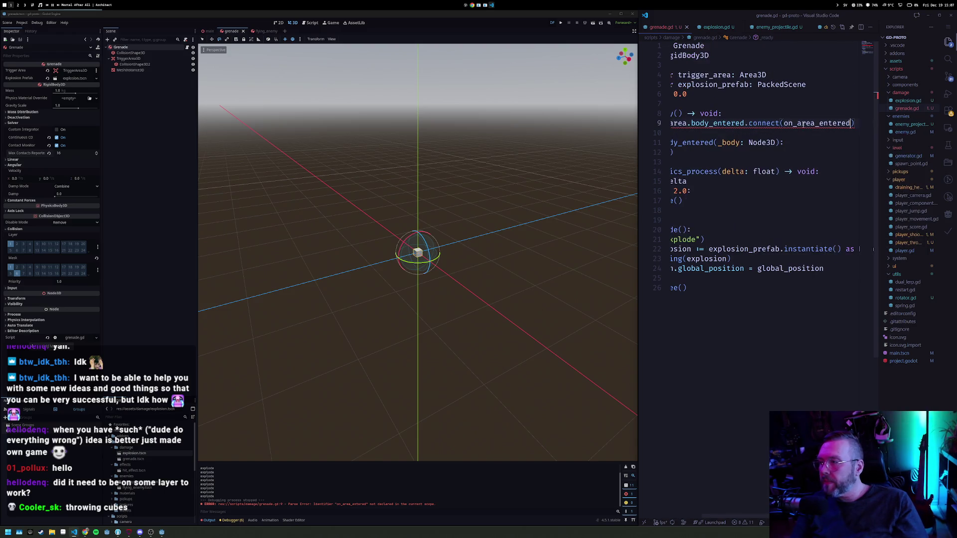
drag(798, 124, 814, 123)
text(body)
key(ctrl+s)
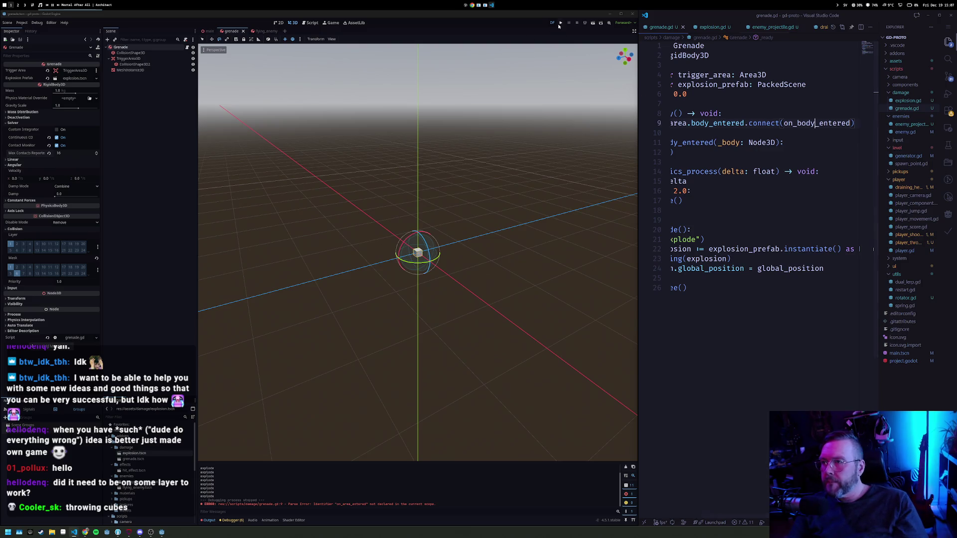
click(560, 23)
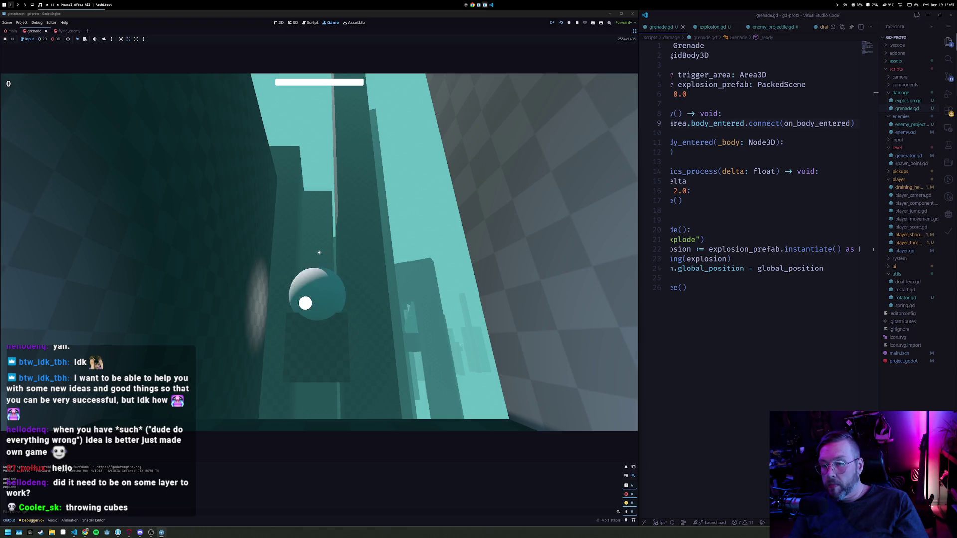
Return to the grenade.gd script in the code editor
click(677, 211)
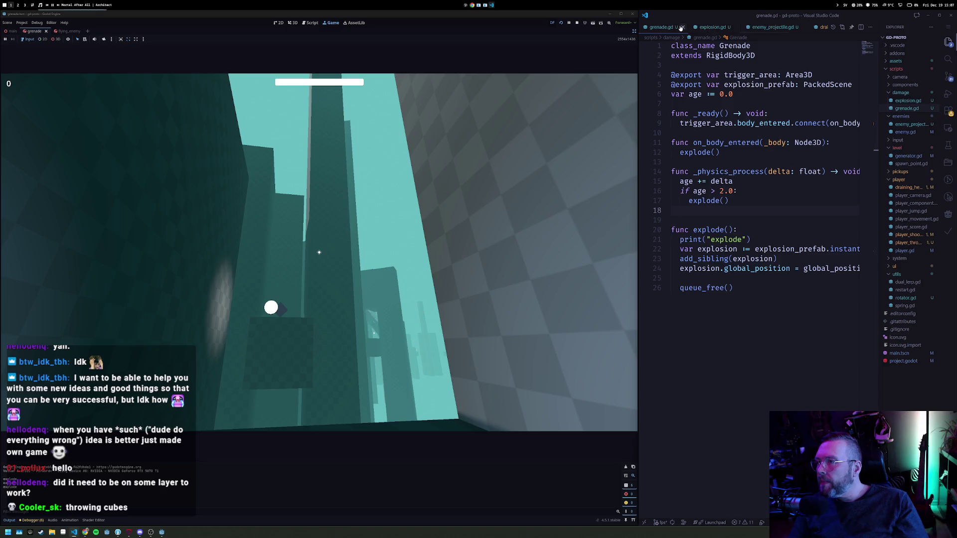
Open enemy.gd and follow the references to hurt into explosion.gd
key(ctrl+p)
text(enemy)
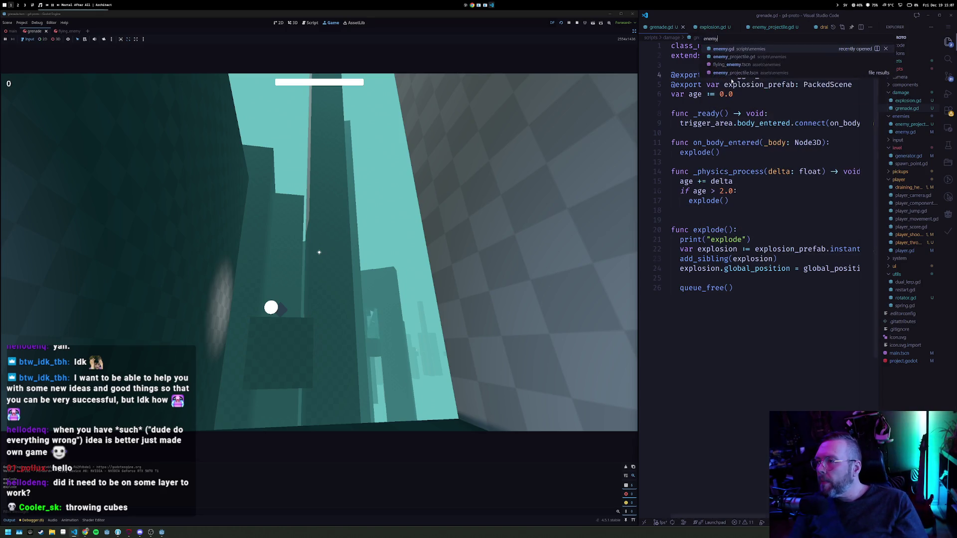
key(Return)
scroll(696, 333, down, 3)
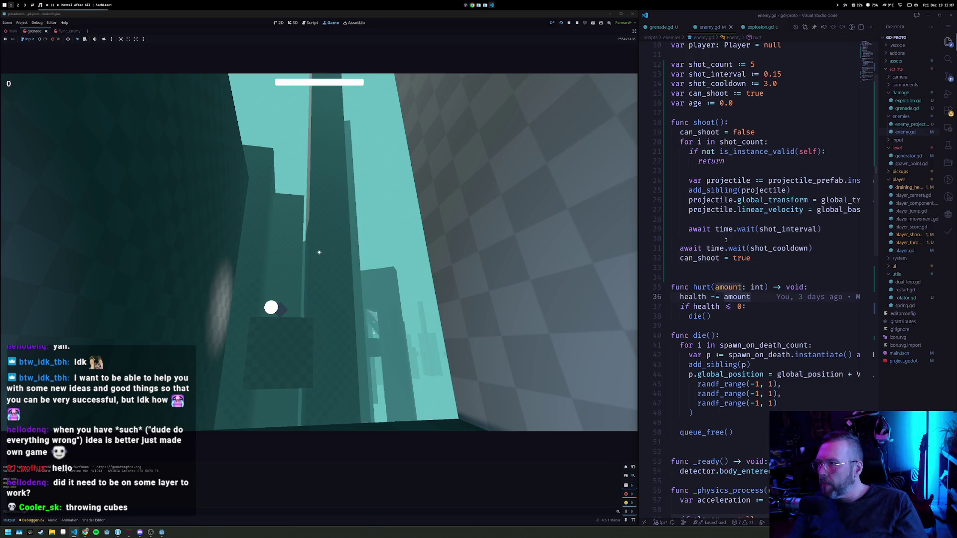
key(shift+F12)
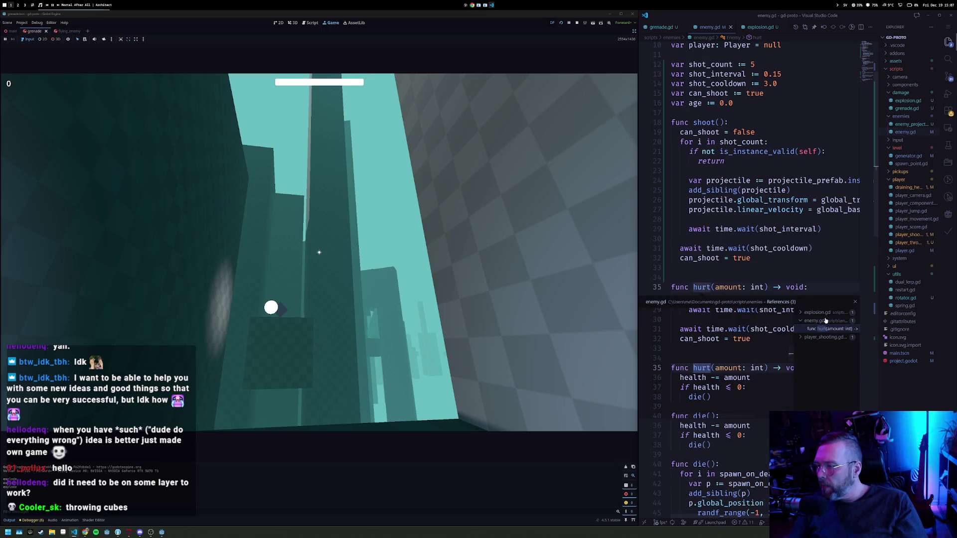
click(821, 315)
double_click(816, 320)
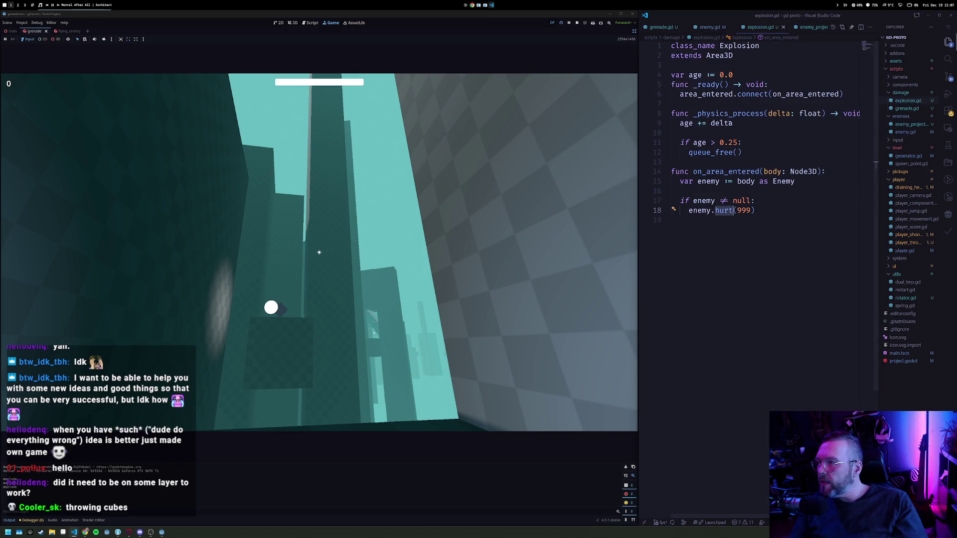
Rename area_entered and on_area_entered to body_entered and on_body_entered in explosion.gd, then restart the game
click(740, 143)
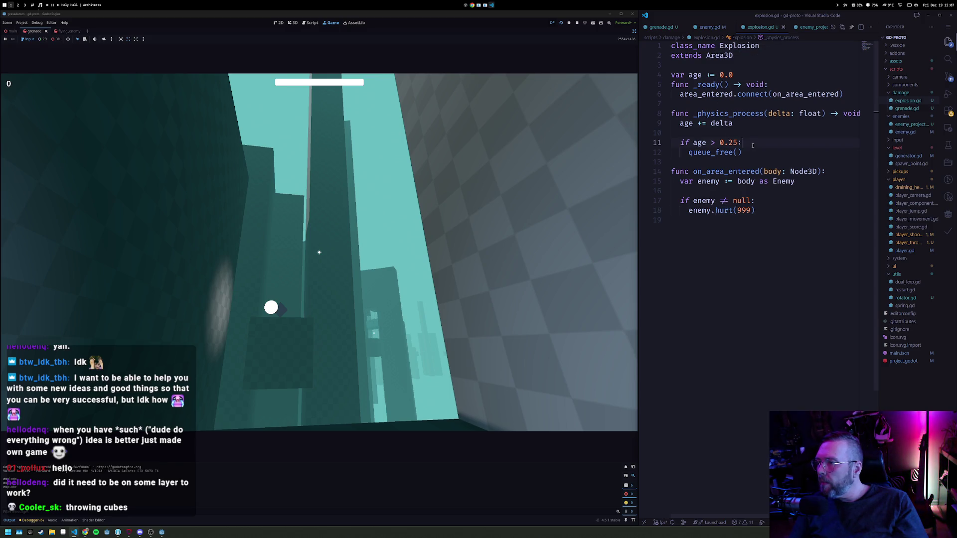
double_click(725, 172)
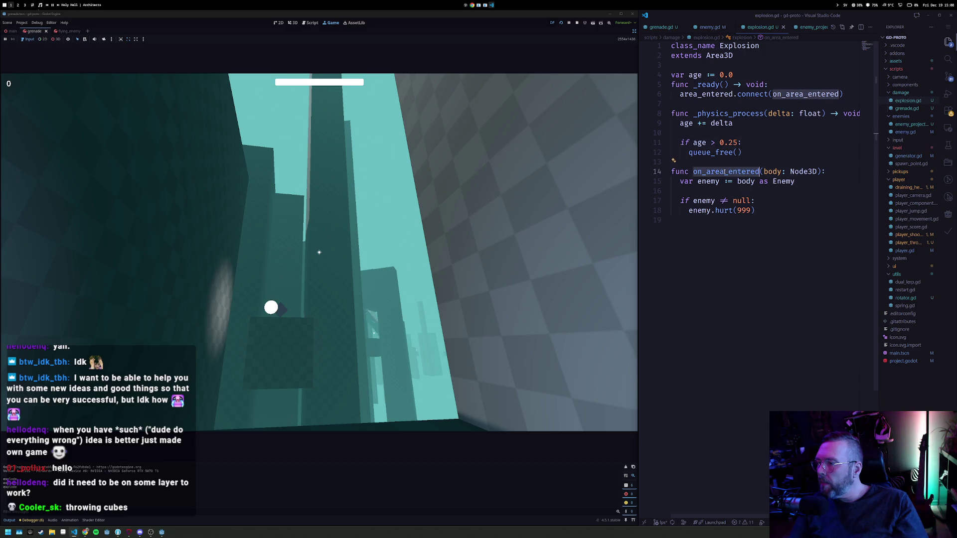
click(786, 94)
click(696, 93)
key(ctrl+shift+l)
text(body)
key(Escape)
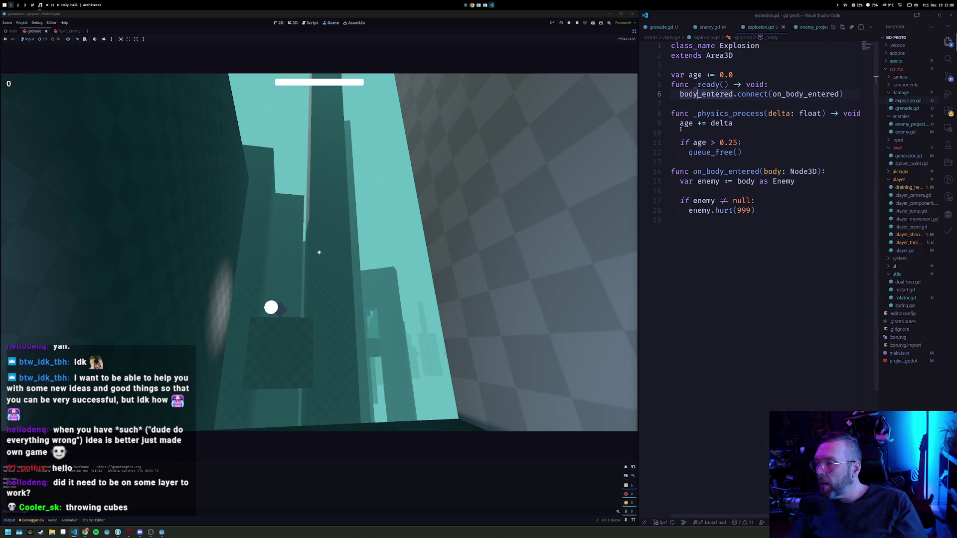
click(560, 24)
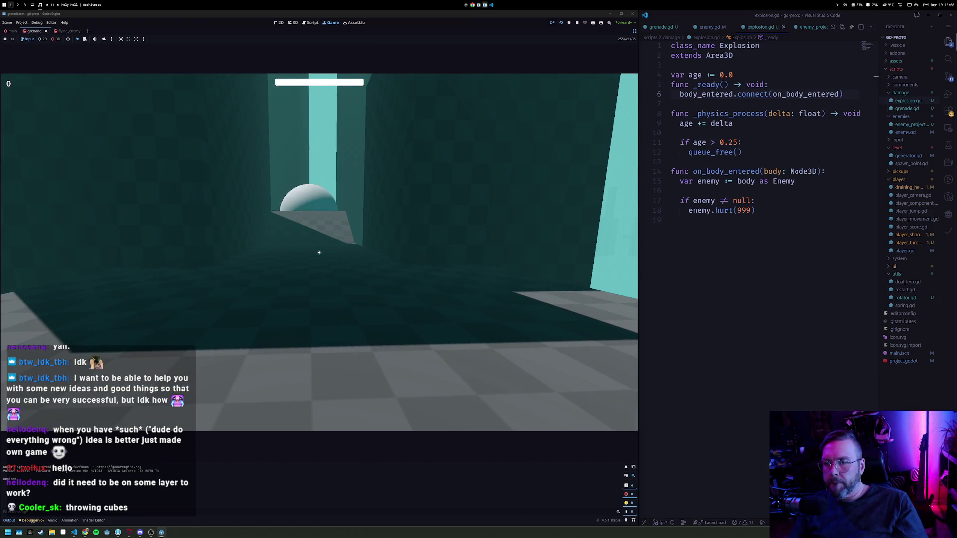
Throw two grenades at the tower, then stop the game
click(320, 253)
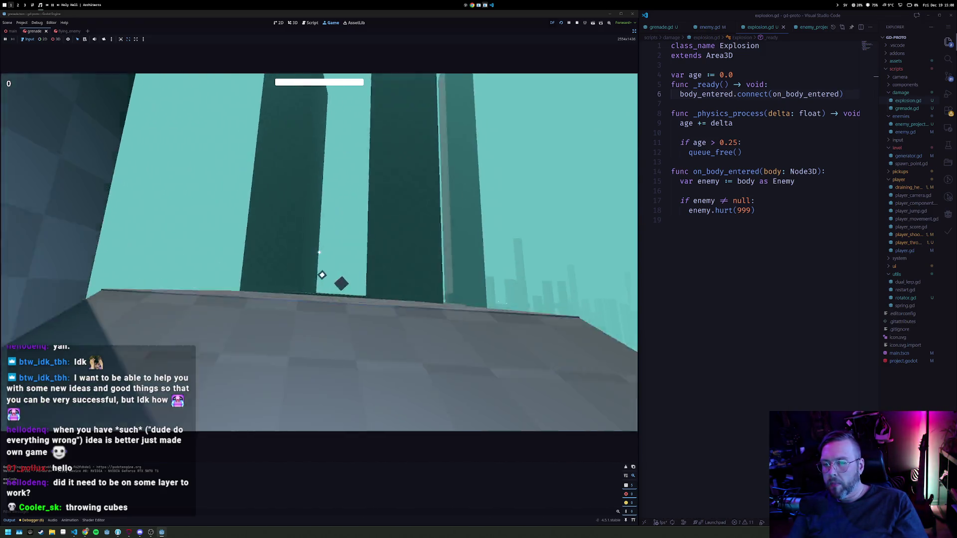
click(319, 253)
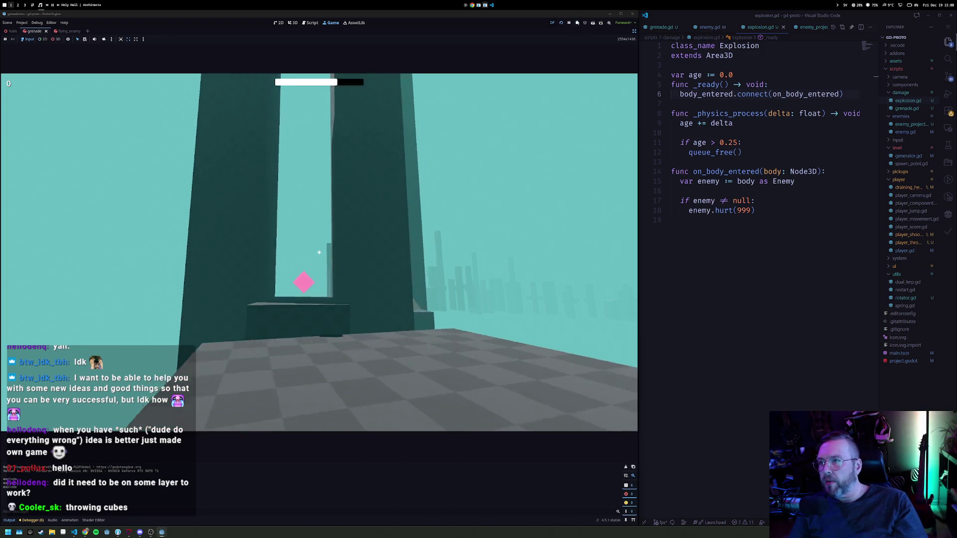
key(F8)
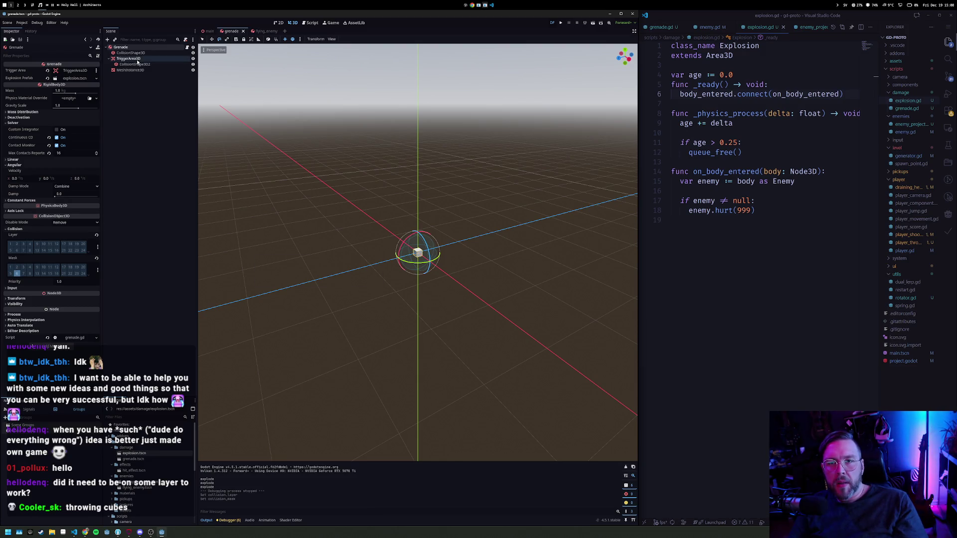
Undo the collision mask change and select the Grenade root node
click(154, 117)
key(ctrl+z)
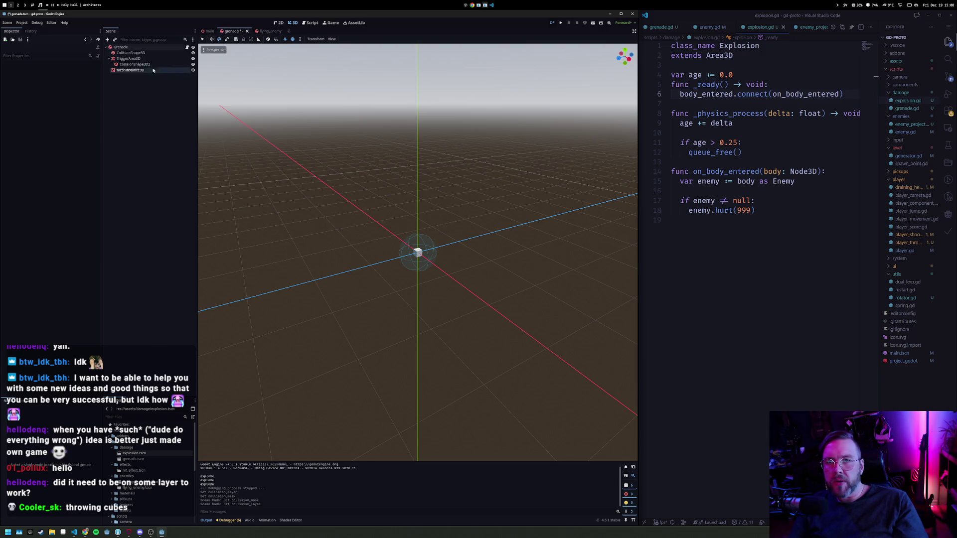
click(153, 48)
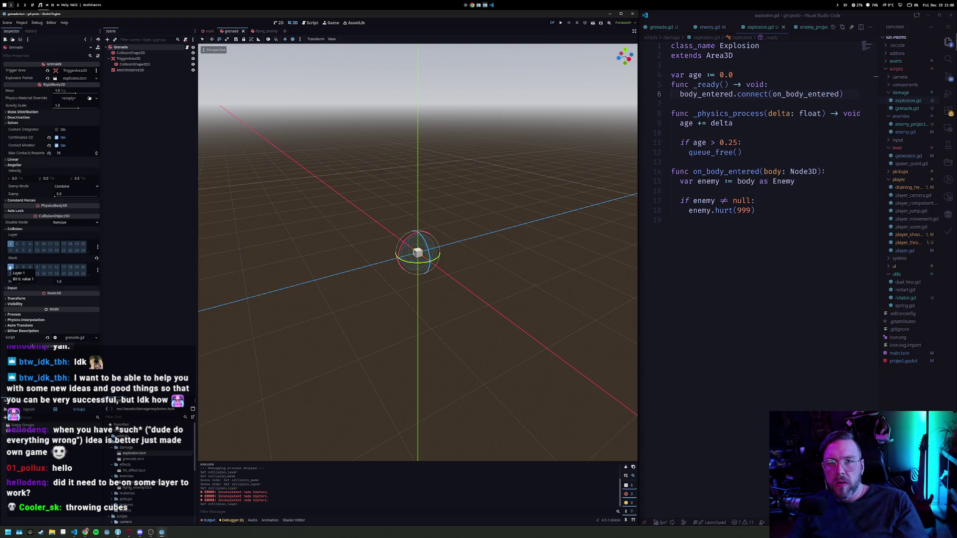
click(147, 119)
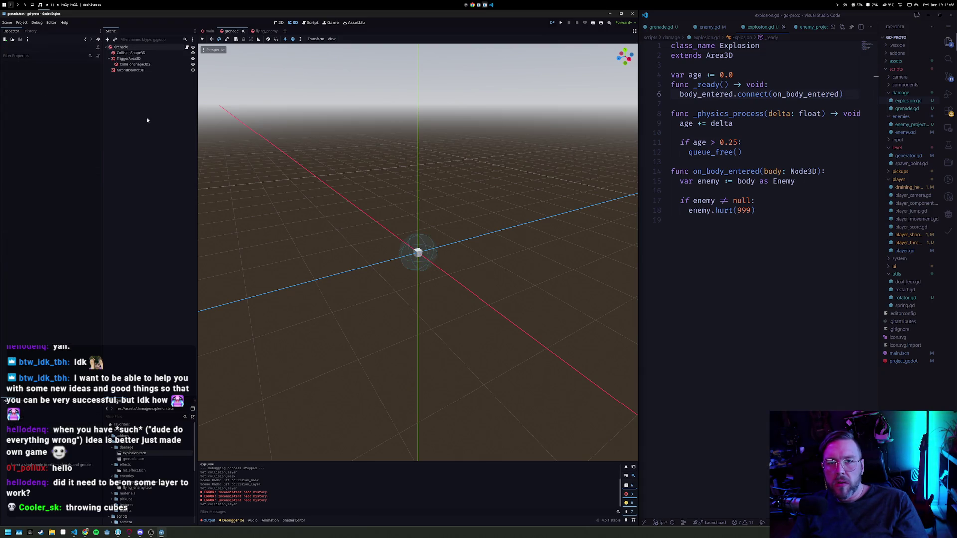
click(130, 47)
Open the Explosion Prefab scene, select its root, reveal its Collision layer and mask, and run
click(85, 79)
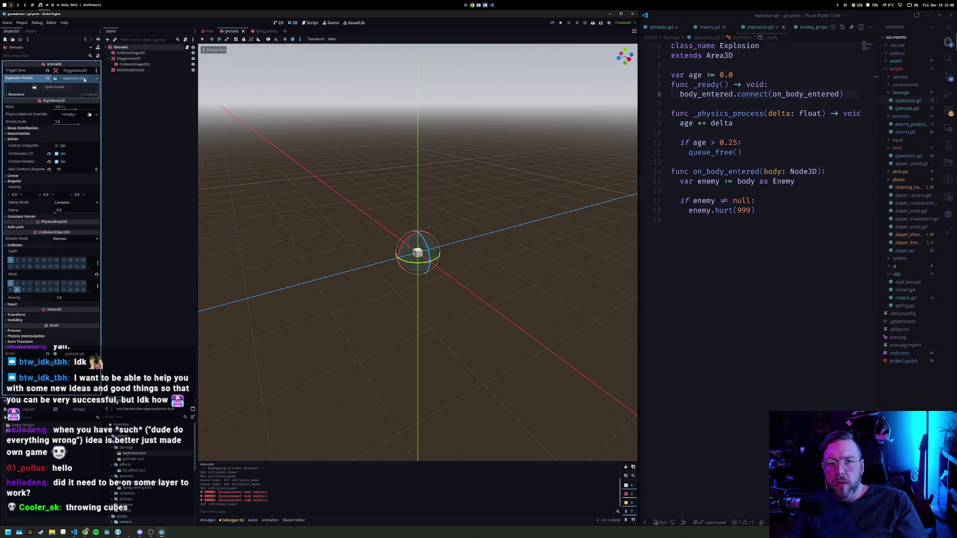
click(53, 87)
click(134, 47)
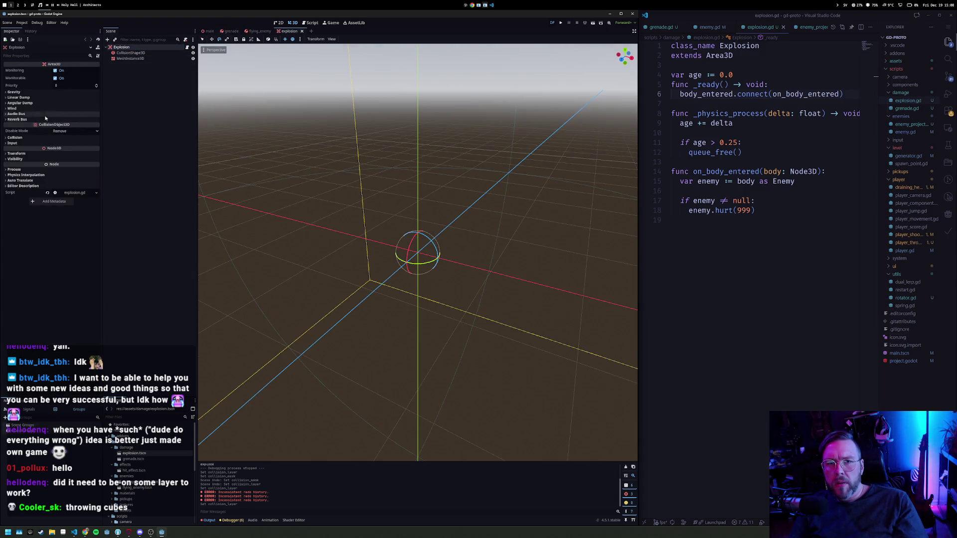
click(15, 138)
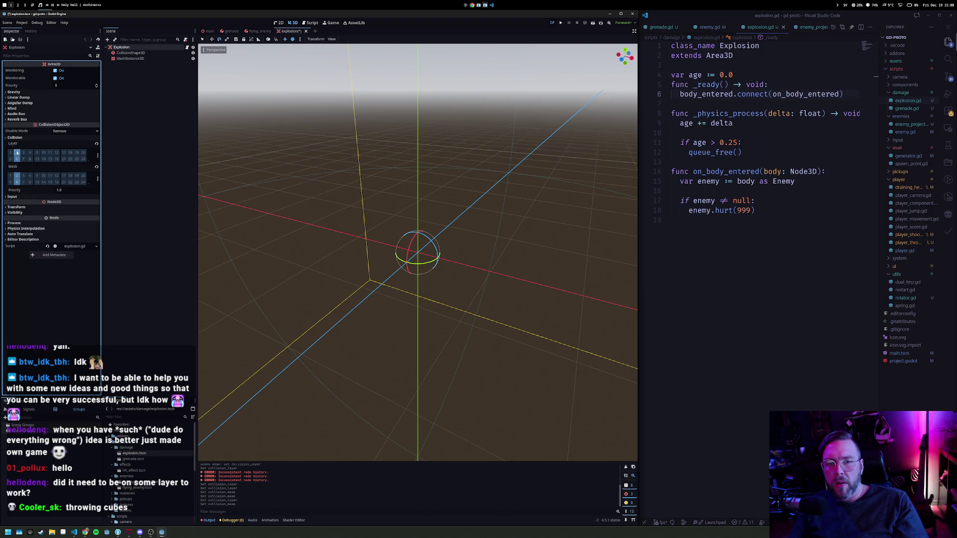
key(F6)
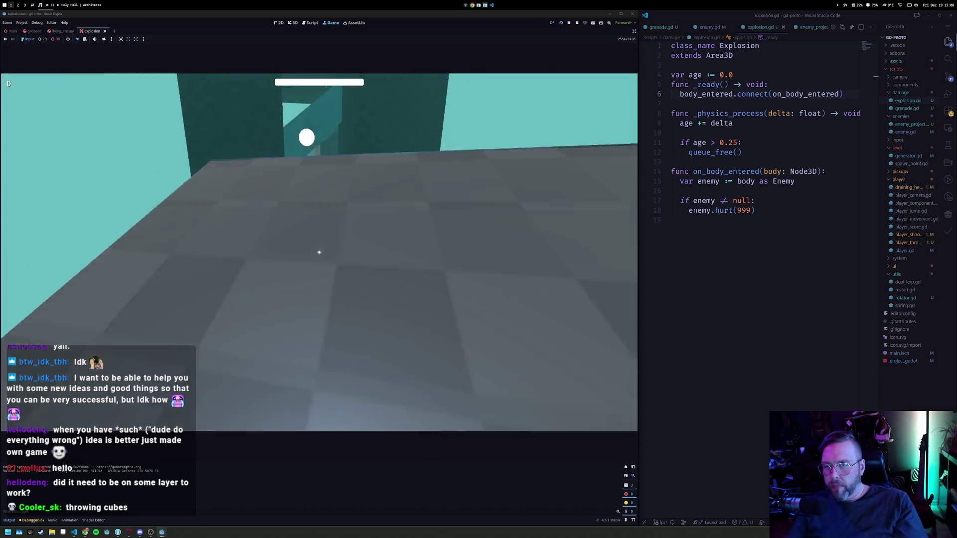
Throw grenades at enemies among the teal towers, restarting the level once, then stop the game
click(319, 252)
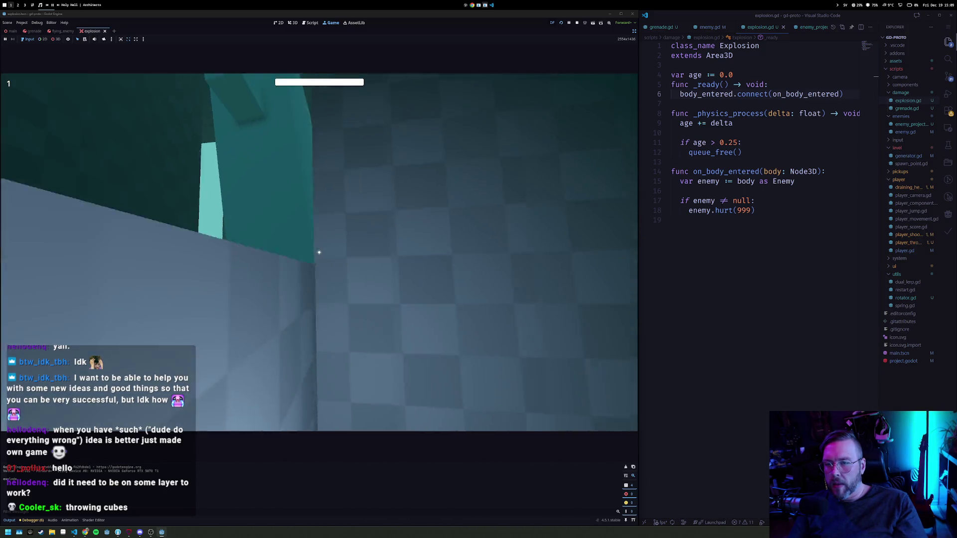
click(319, 252)
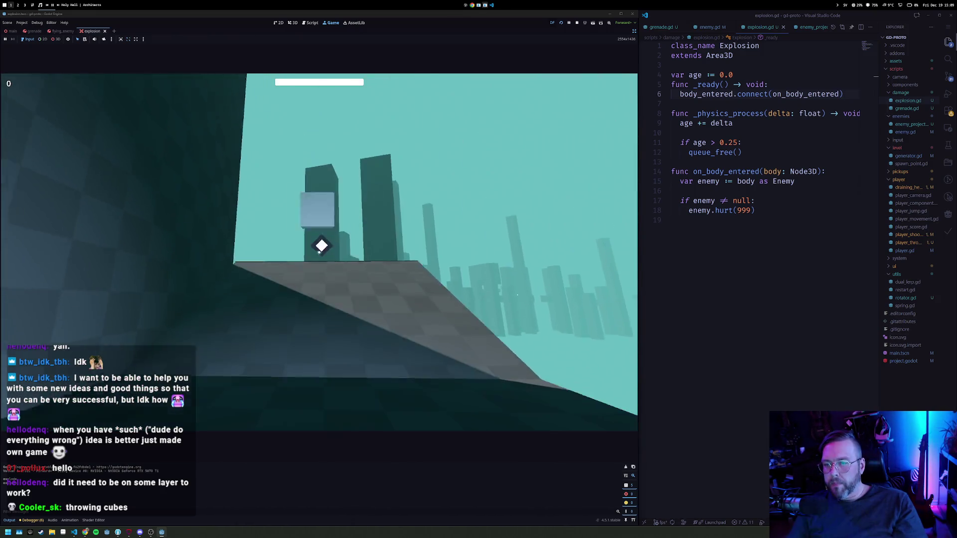
click(319, 252)
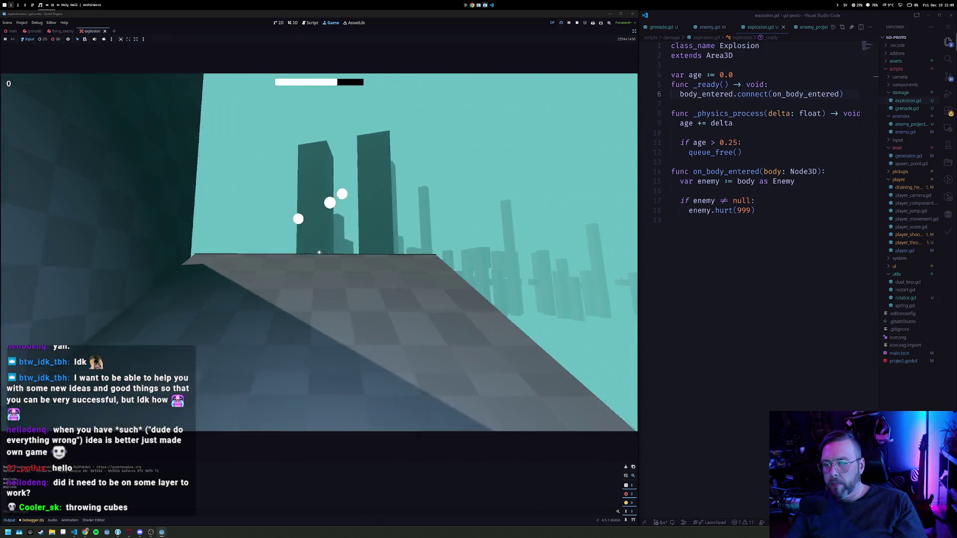
key(w)
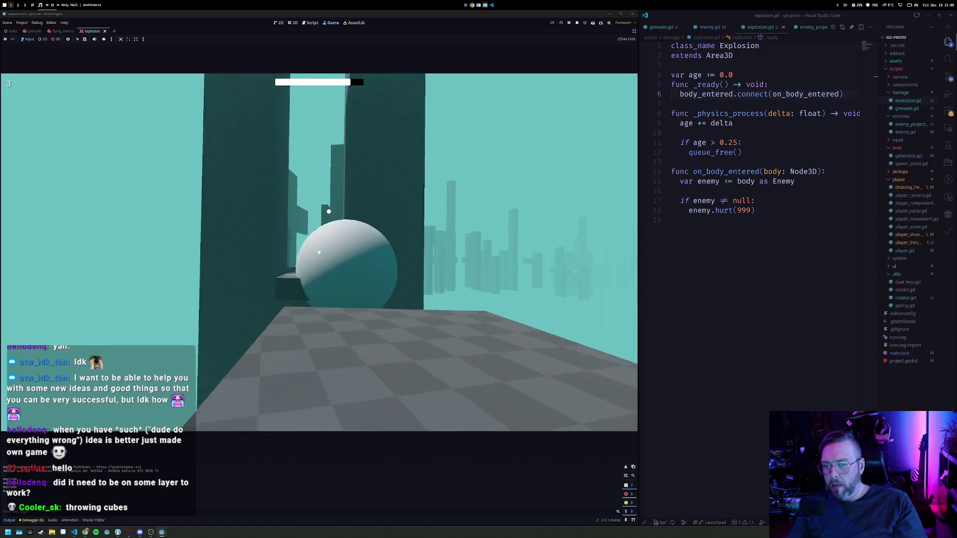
click(319, 253)
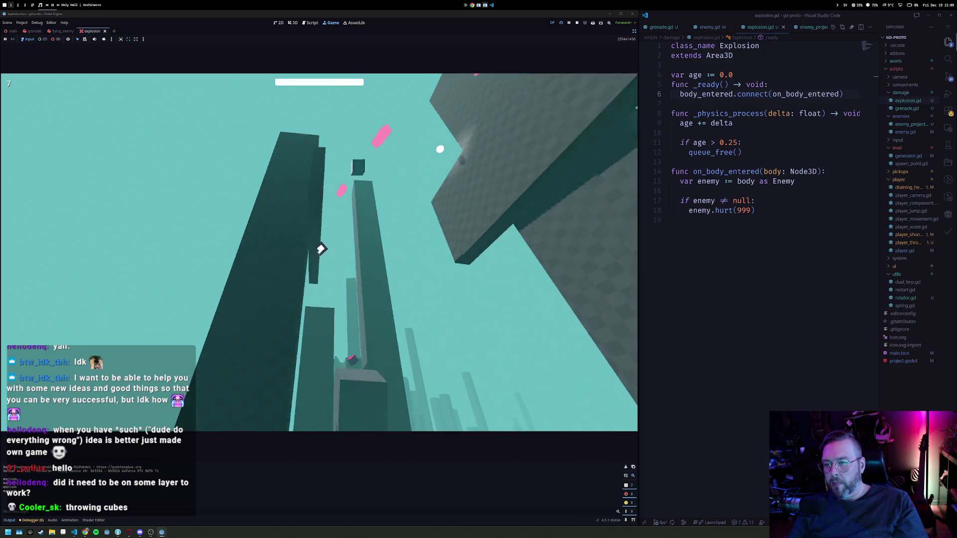
key(r)
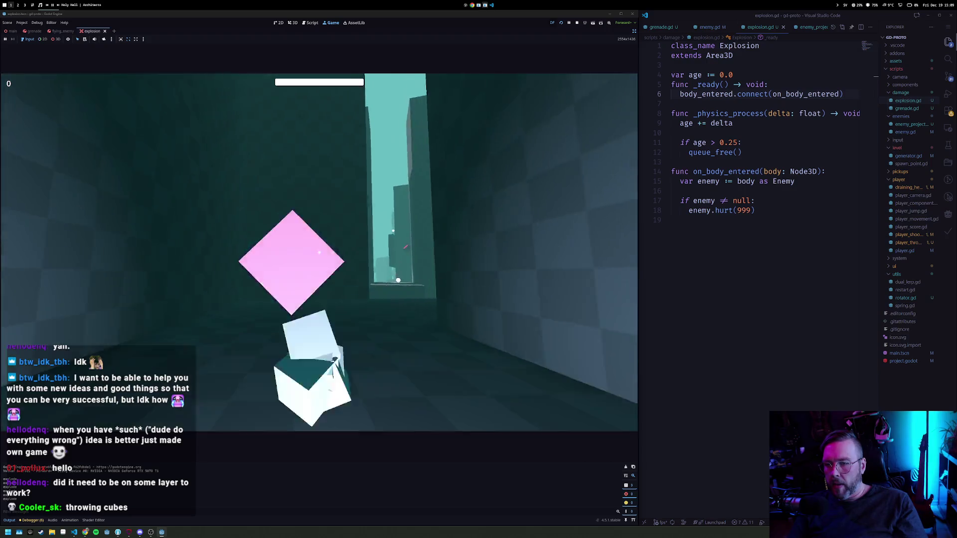
click(319, 252)
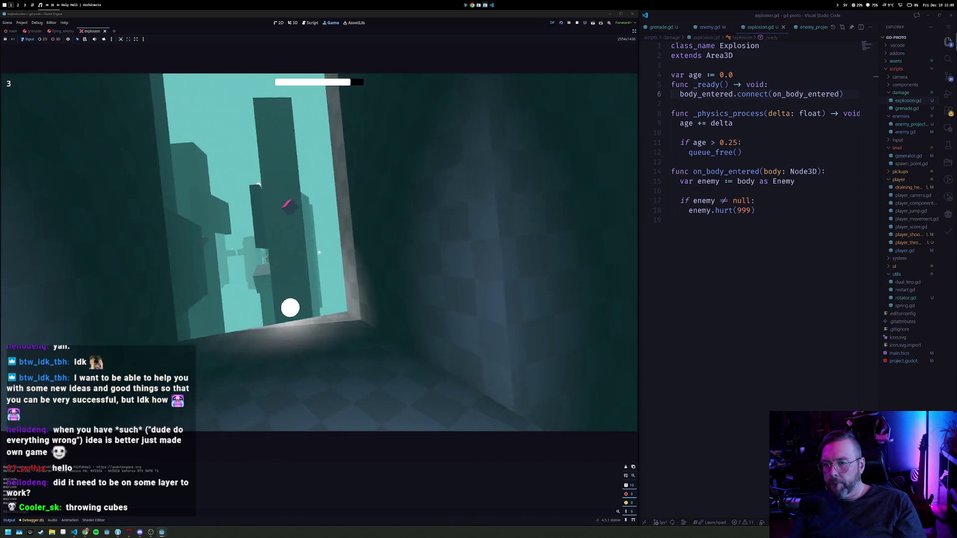
click(319, 252)
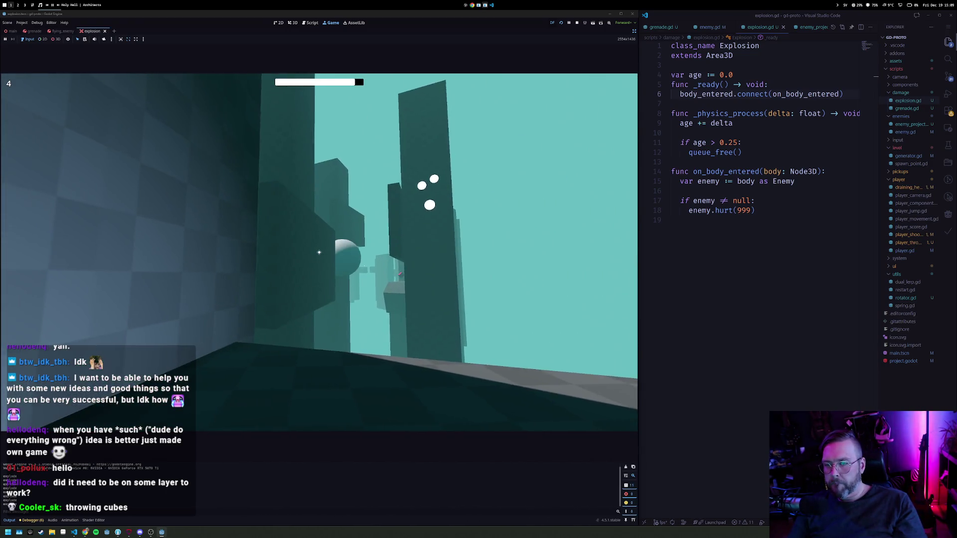
click(320, 252)
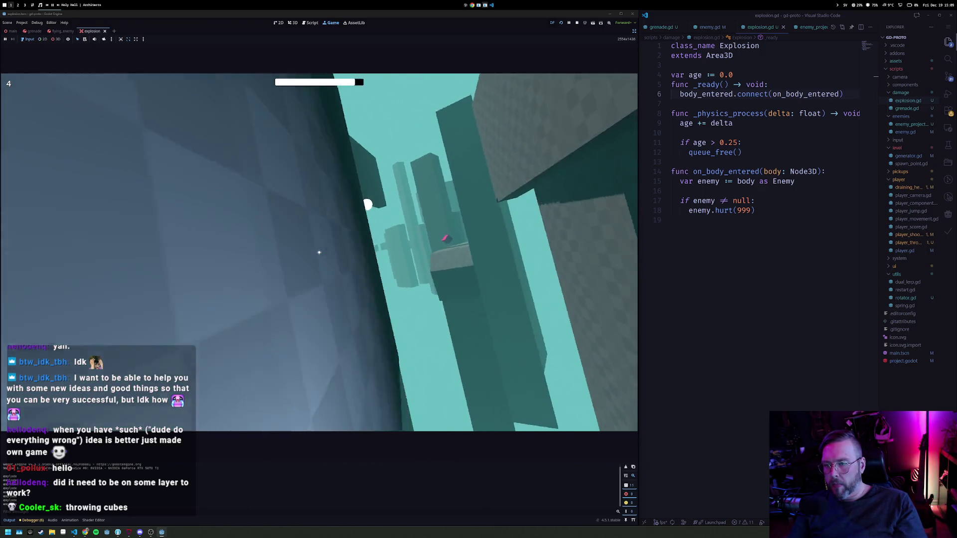
click(320, 252)
click(319, 252)
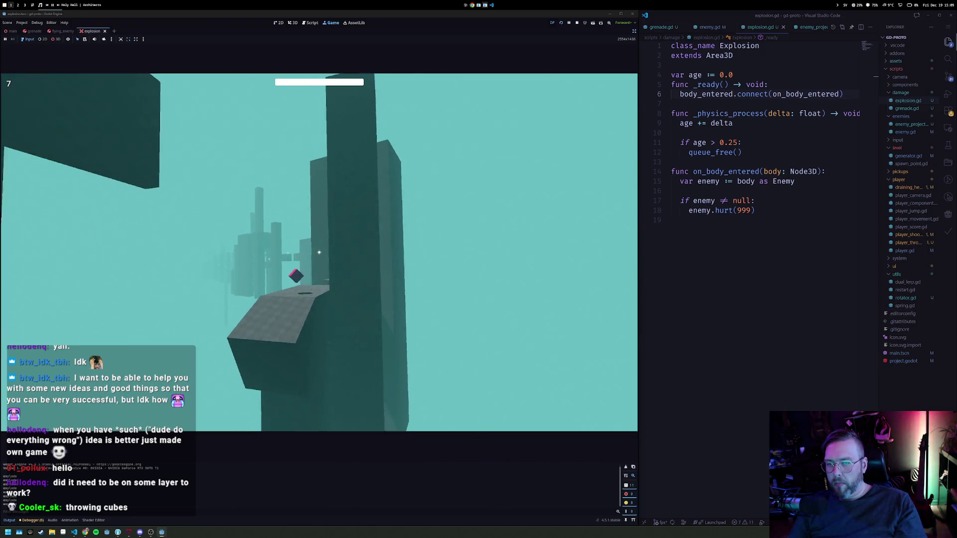
click(319, 252)
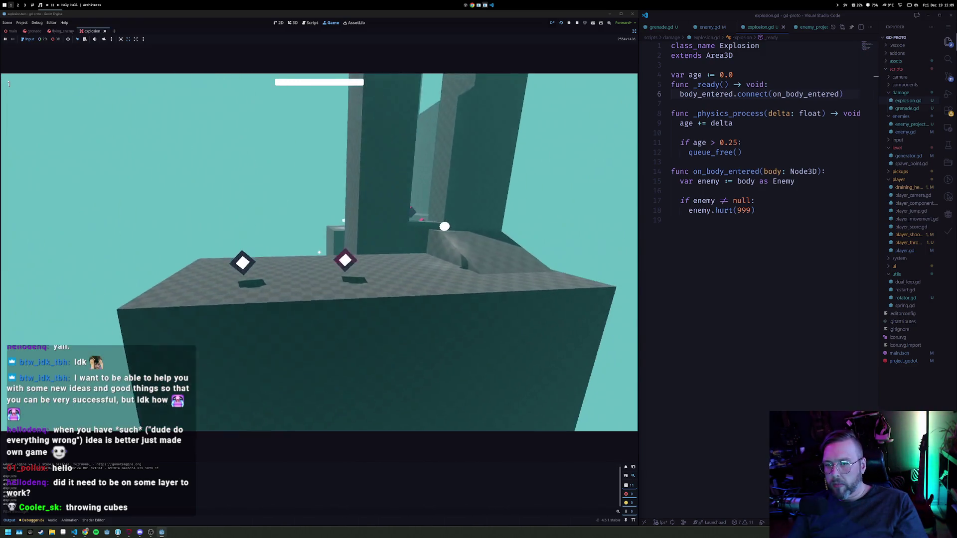
click(319, 252)
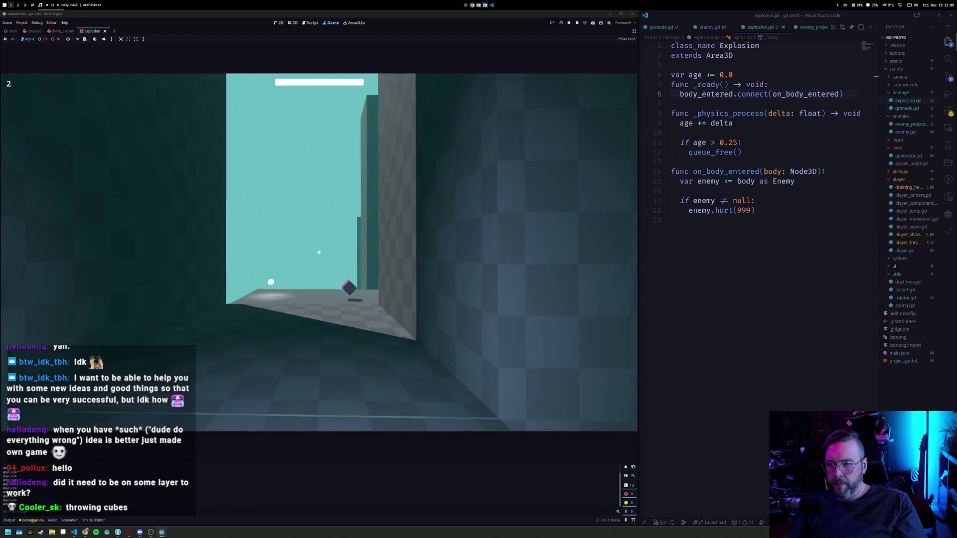
click(319, 252)
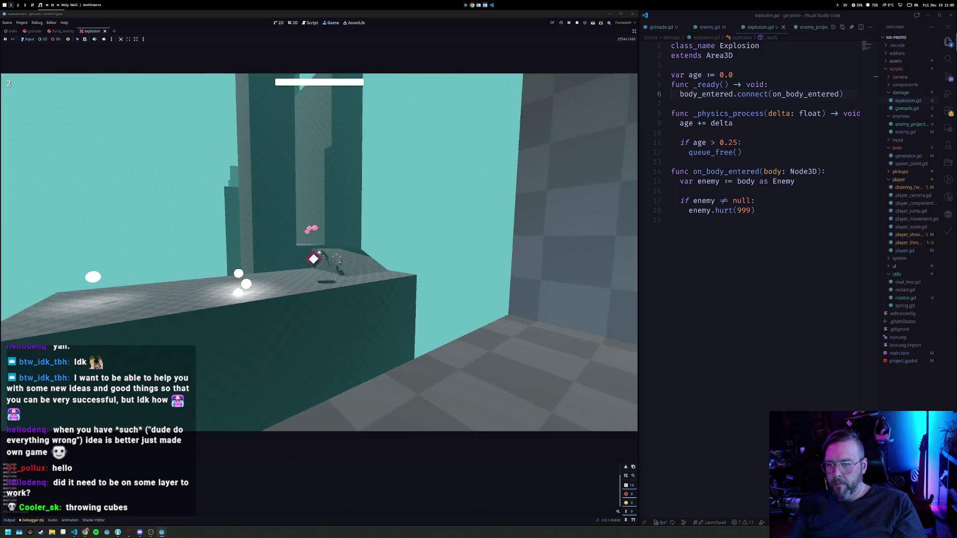
click(577, 23)
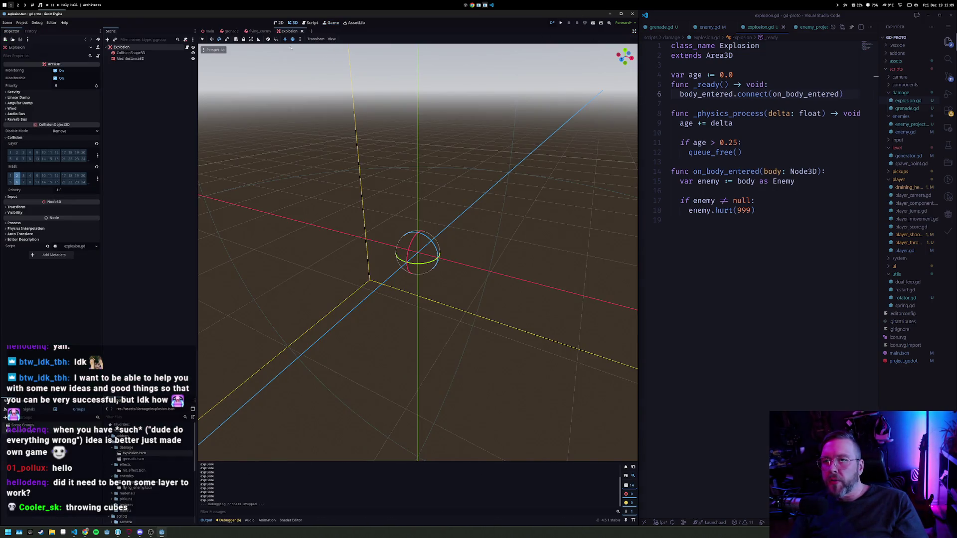
Inspect the explosion's SphereShape3D radius and SphereMesh radius and height, then run the game again
click(131, 52)
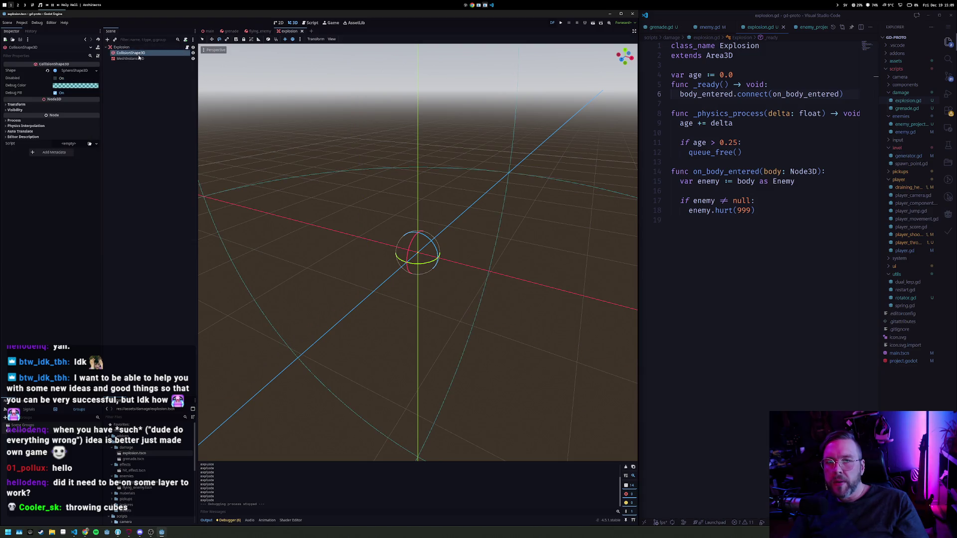
click(74, 71)
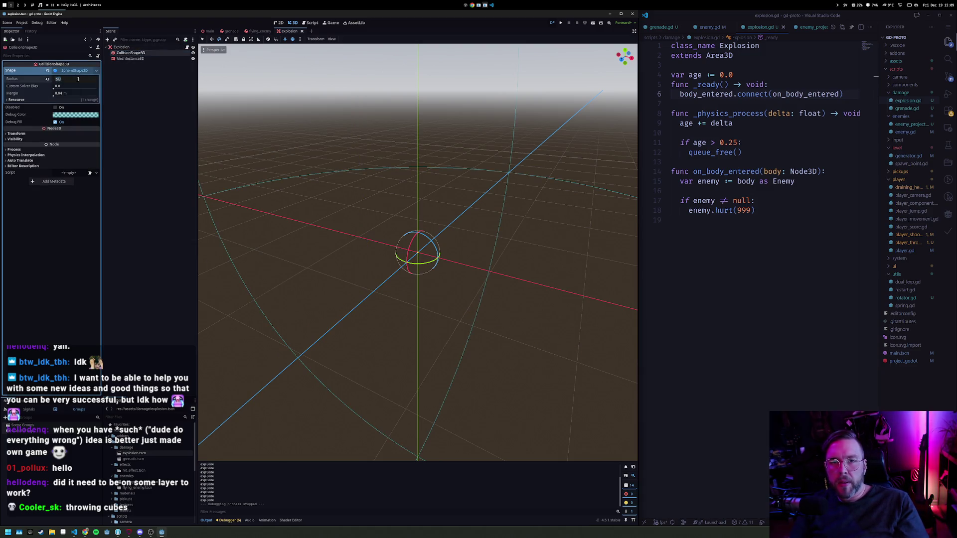
click(127, 59)
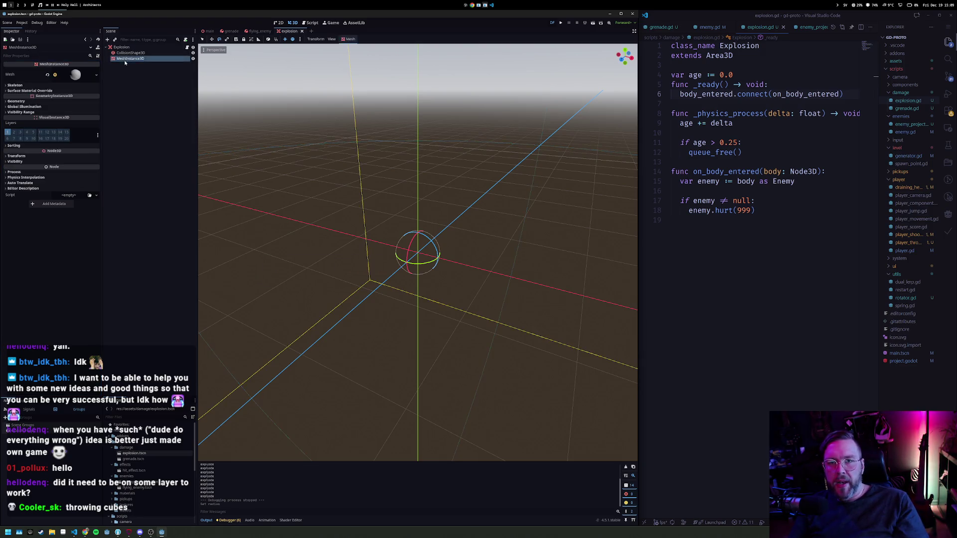
click(76, 76)
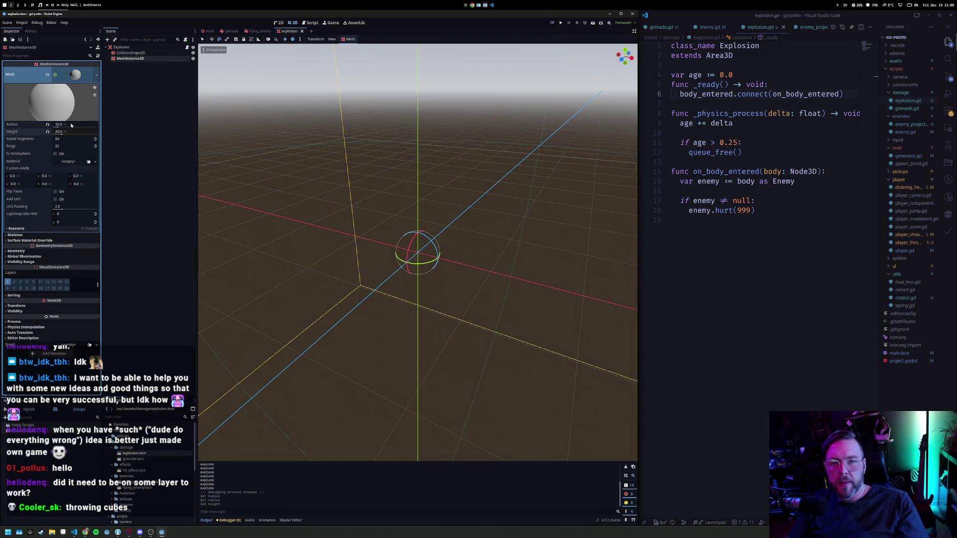
key(F6)
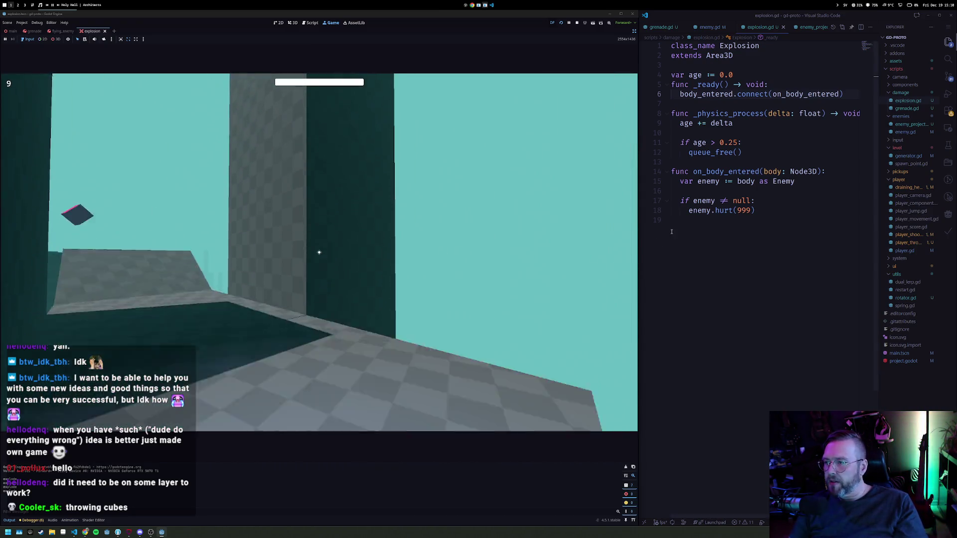
click(699, 216)
Open player_movement.gd and insert a new line after the wall-running force
key(ctrl+p)
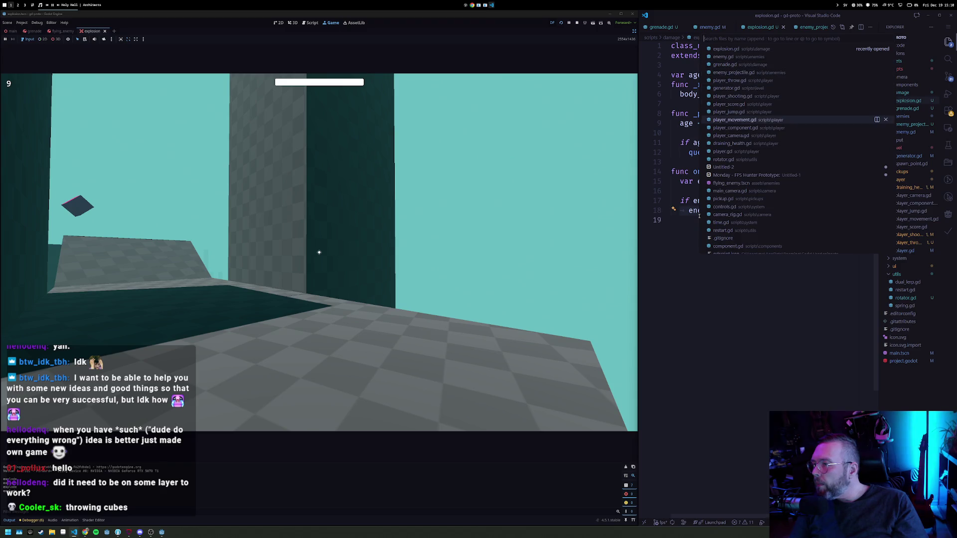
key(Return)
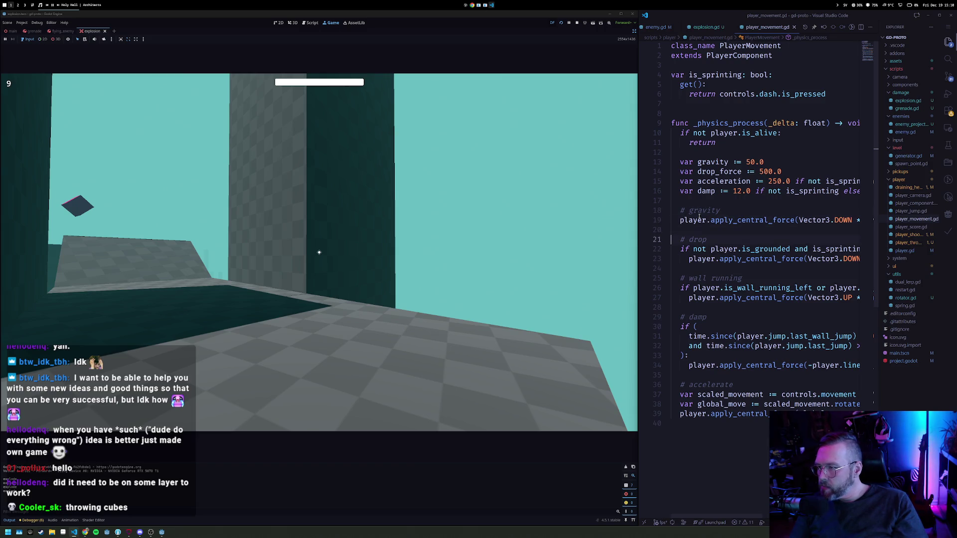
key(End)
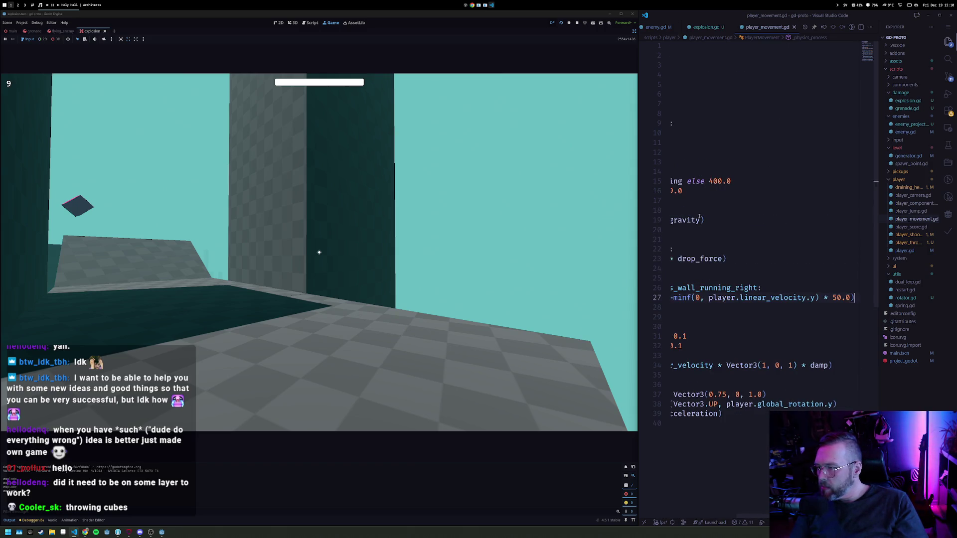
key(Home)
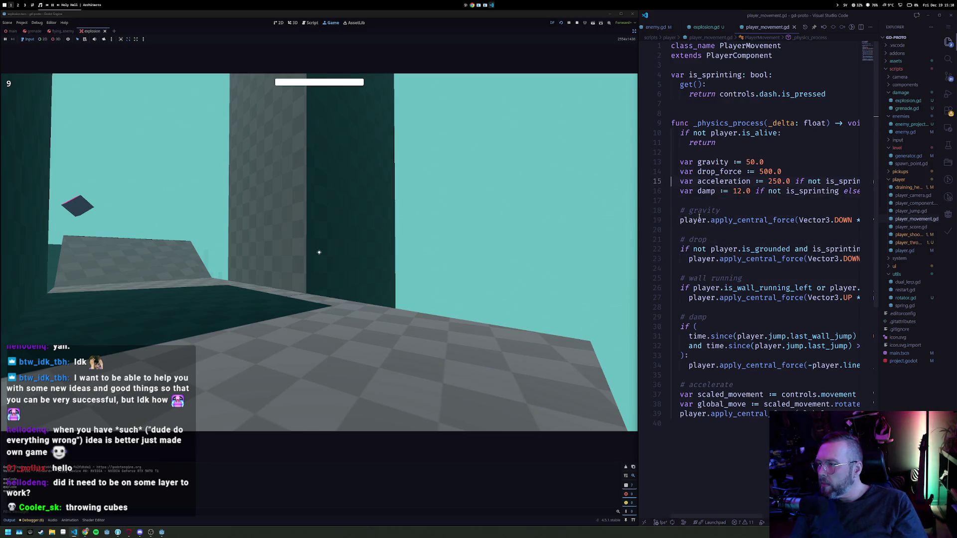
key(Down)
key(Down)
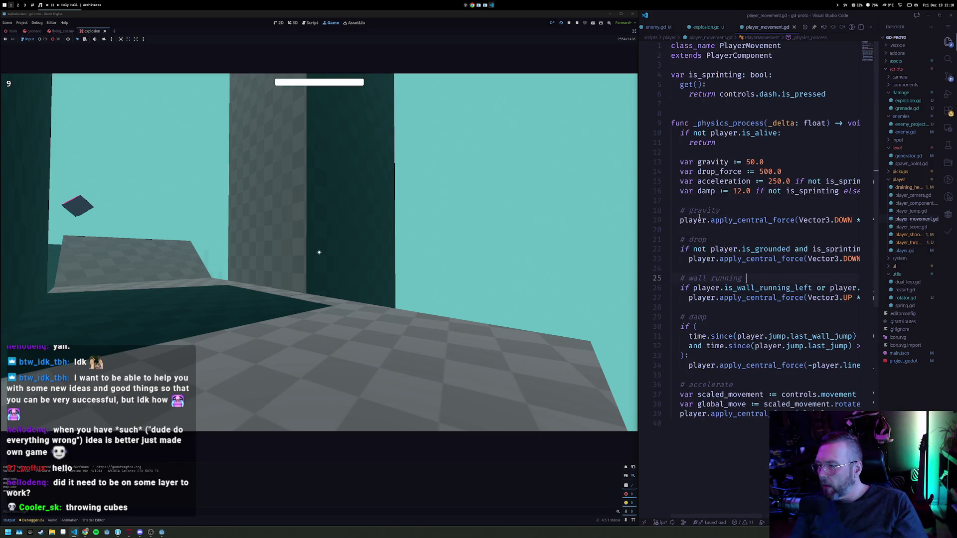
key(Down)
key(Down)
key(End)
key(Return)
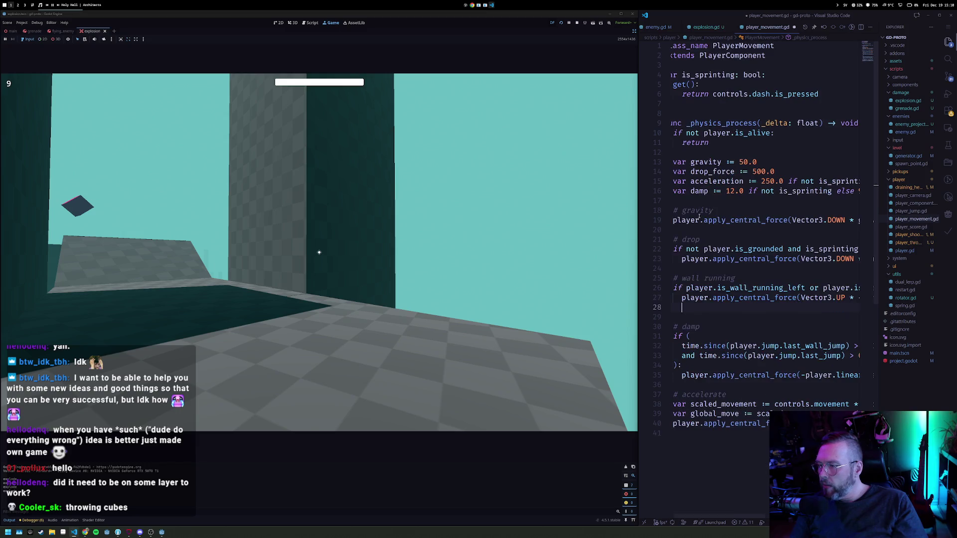
Write acceleration = 400.0 in the wall-running block, then throw cubes in the restarted game
text(ac)
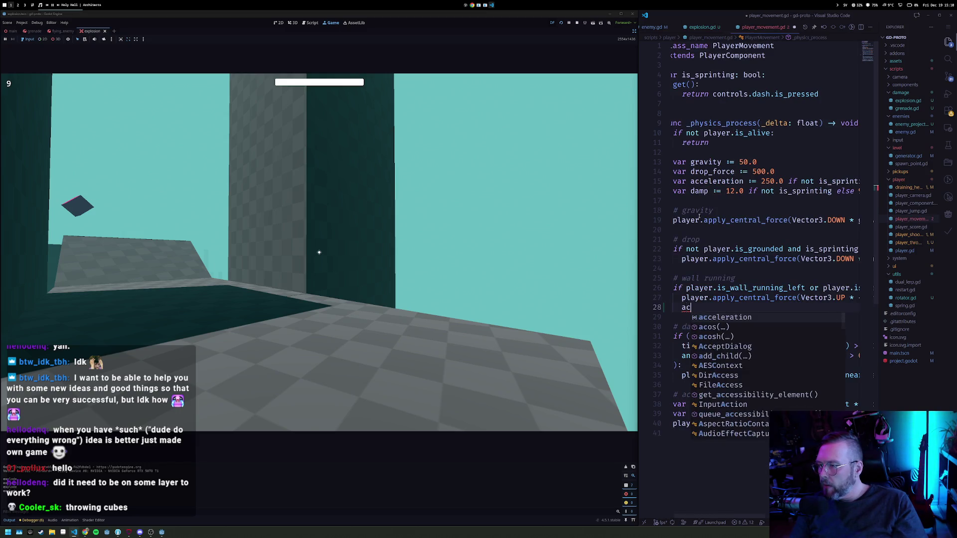
key(BackSpace)
text(x)
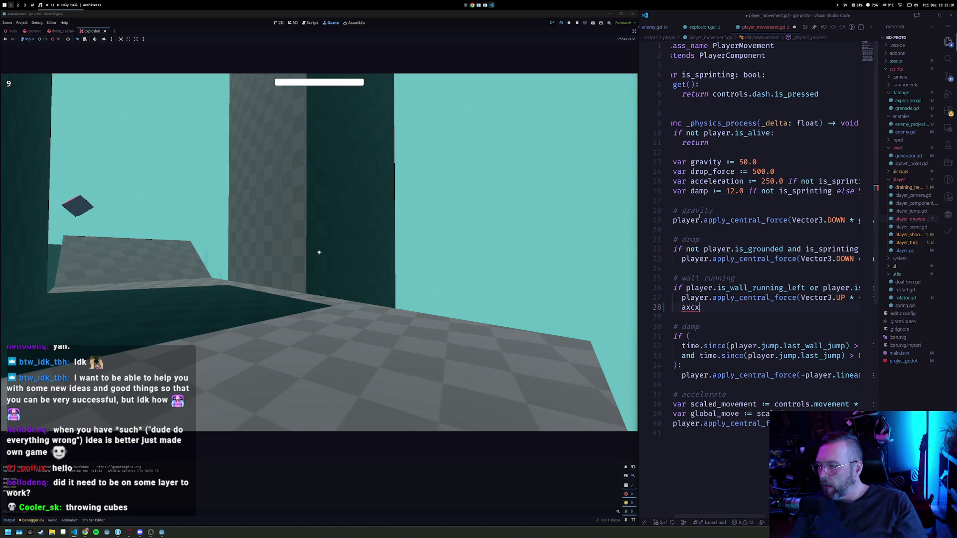
text(xcceleration =)
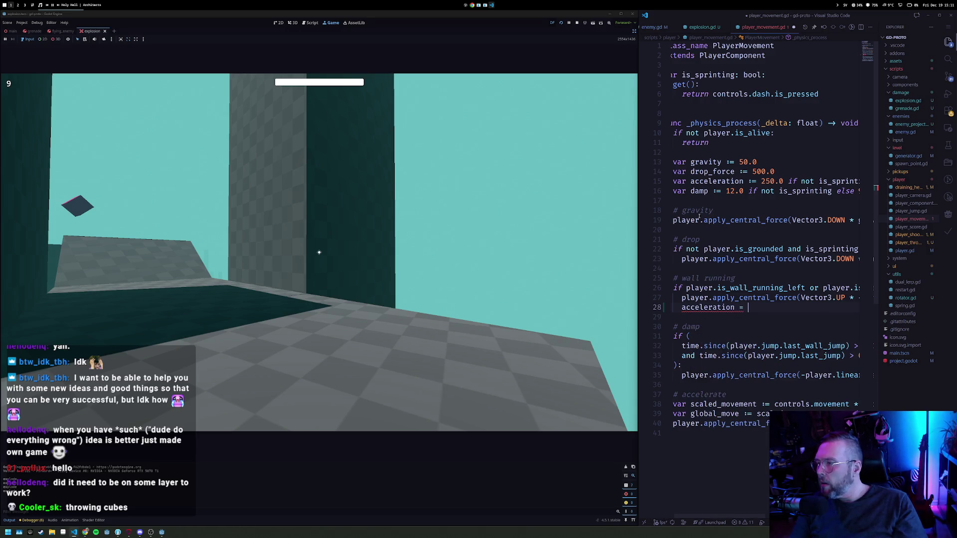
right_click(788, 201)
click(763, 172)
key(Down)
key(End)
key(Home)
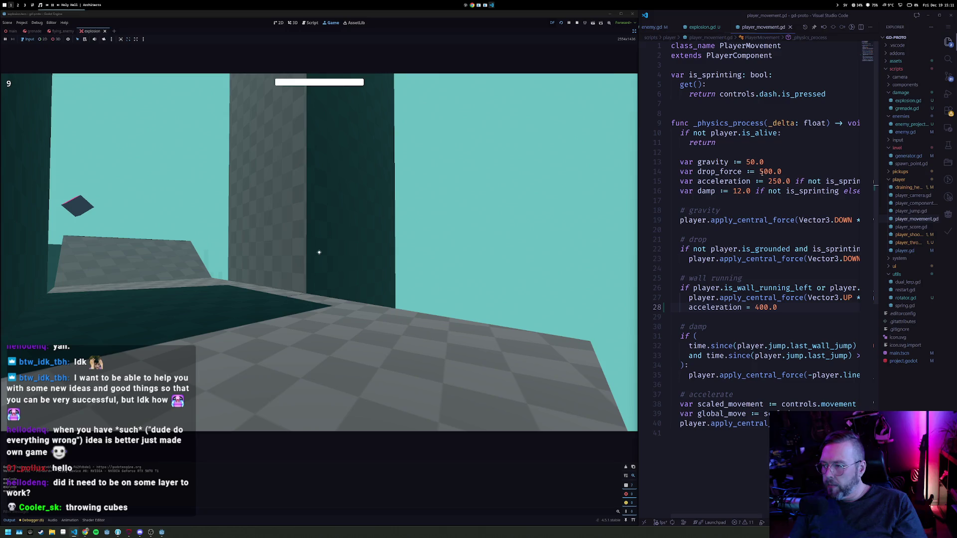
click(319, 253)
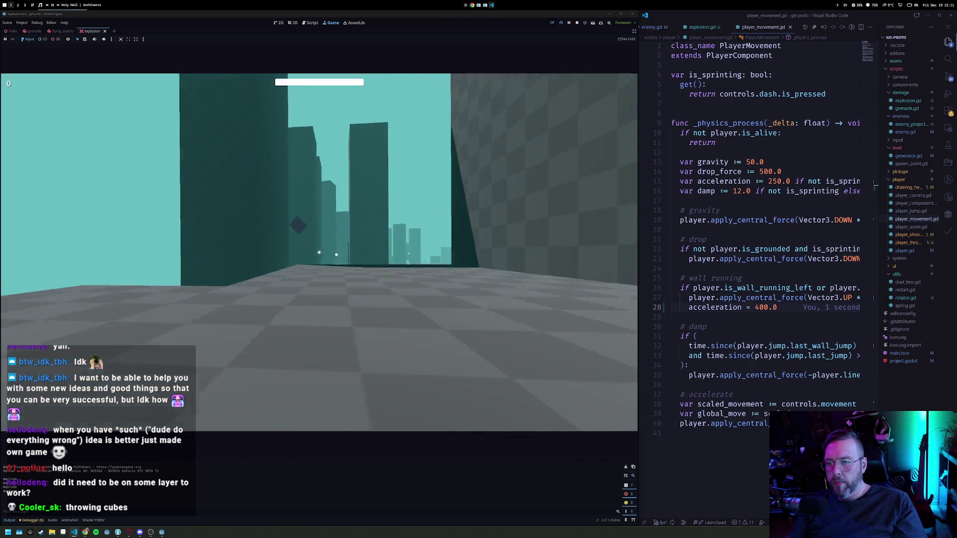
Throw cubes among the walls to try the 400.0 wall-run acceleration in the running game
click(319, 252)
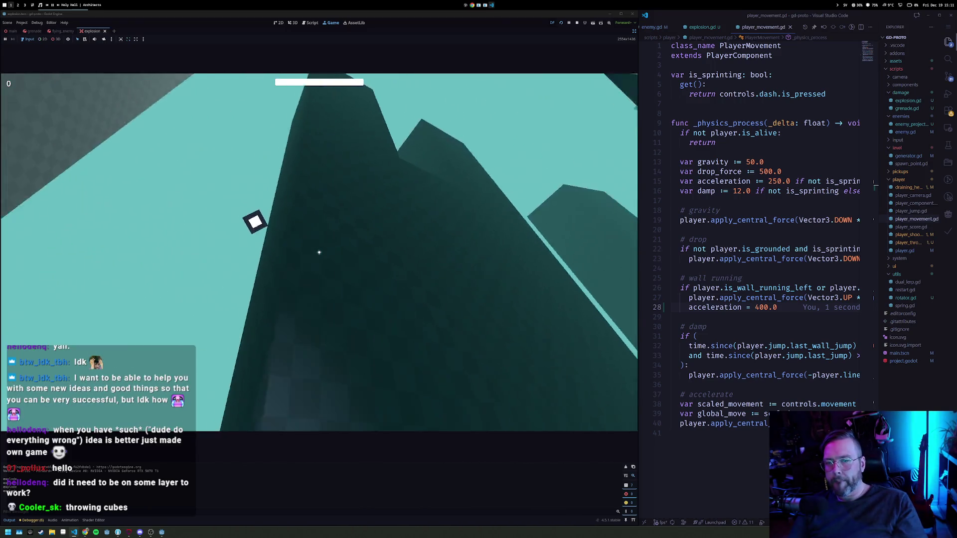
click(319, 252)
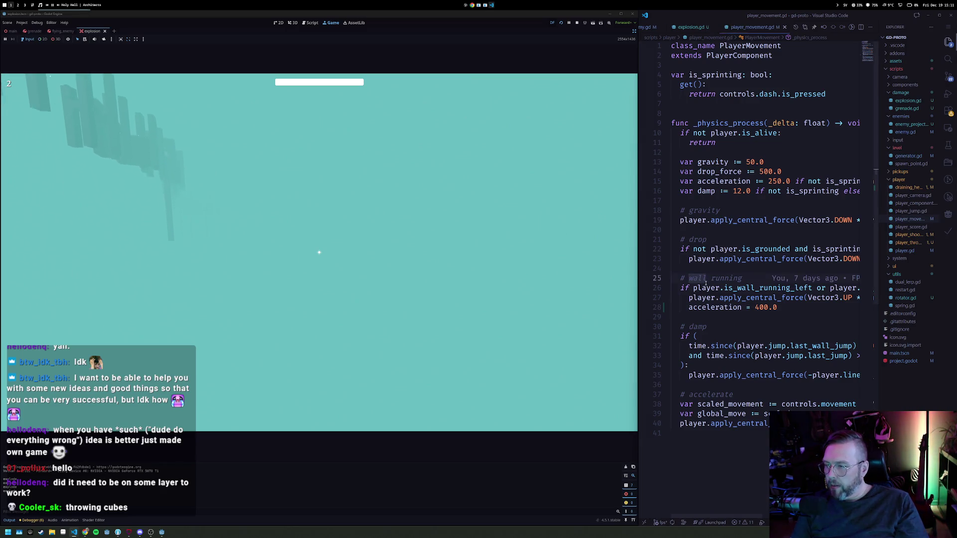
Add an 'if is_sprinting:' condition above the 'acceleration = 400.0' line
key(ctrl+shift+Return)
text(if player.is_sprin)
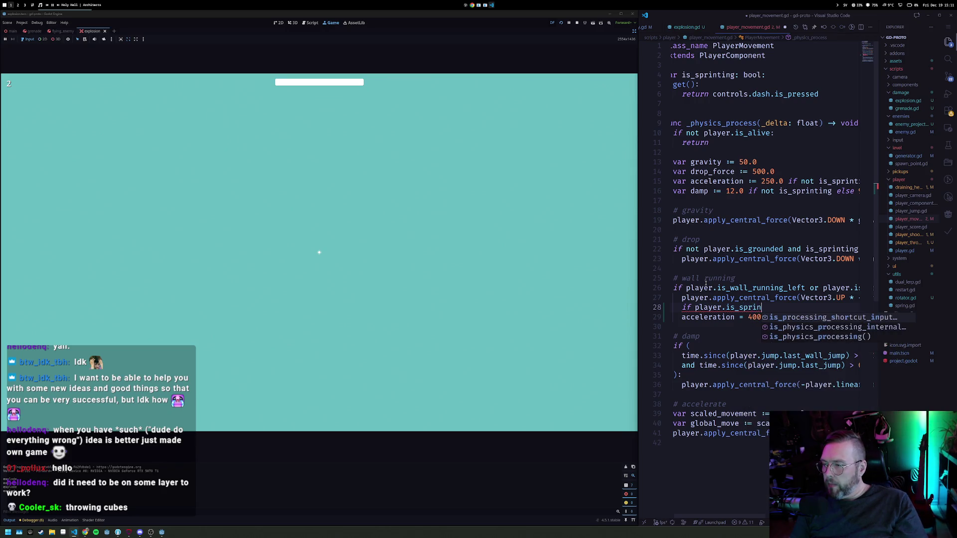
key(ctrl+BackSpace)
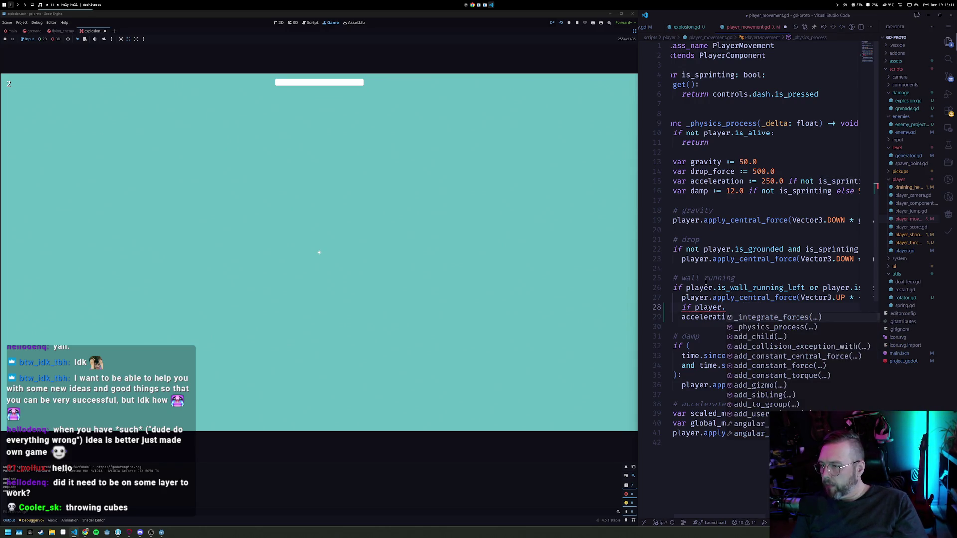
key(ctrl+Left)
key(ctrl+Left)
key(ctrl+Delete)
key(ctrl+Delete)
text(is_sprinting)
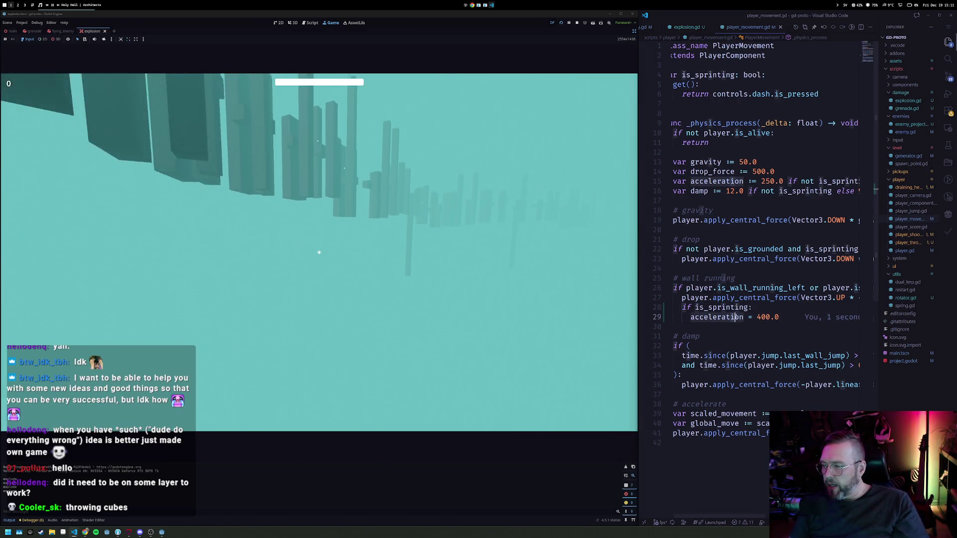
Check where acceleration is declared and highlight the uses of is_sprinting
mouse_move(737, 317)
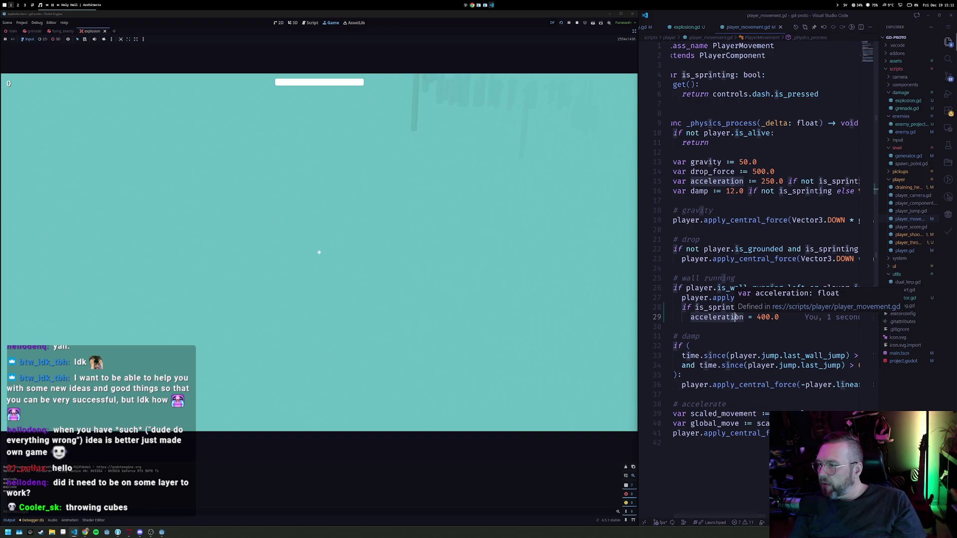
ctrl+click(737, 317)
key(Down)
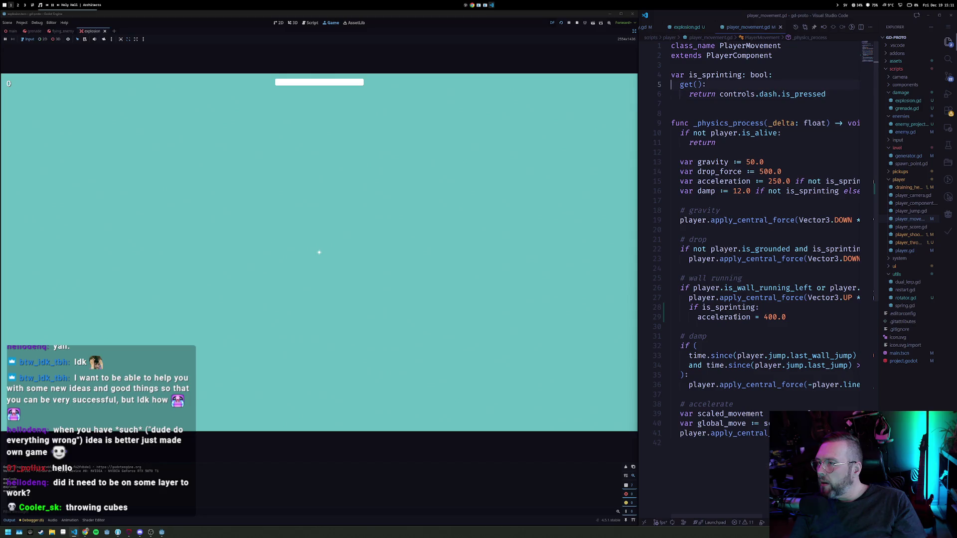
double_click(714, 75)
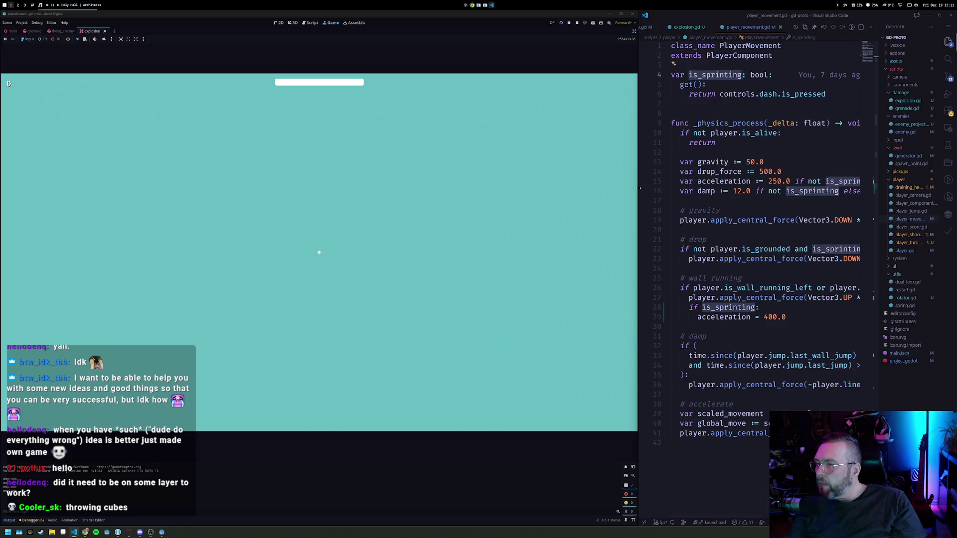
Widen the code editor and review the is_sprinting uses and the drop force line
drag(639, 189, 499, 189)
click(742, 193)
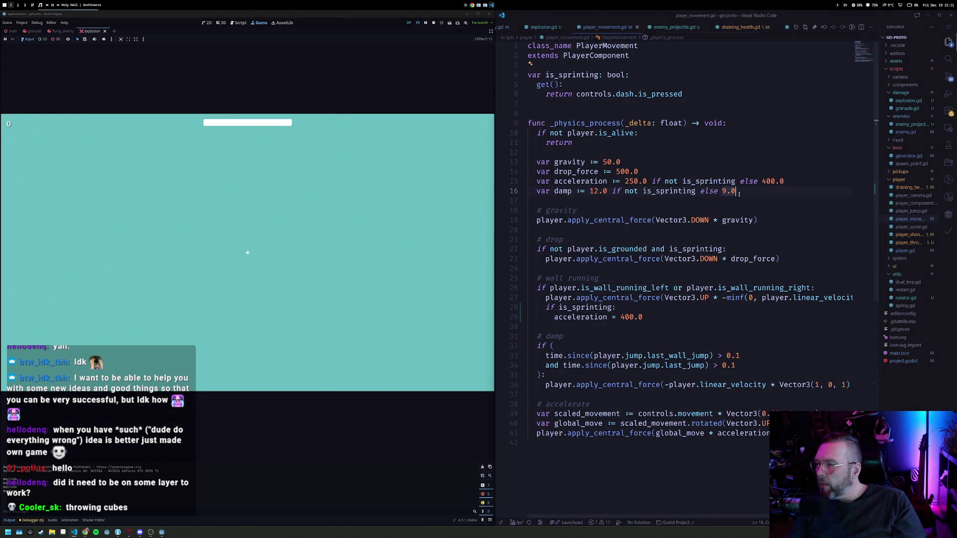
click(665, 193)
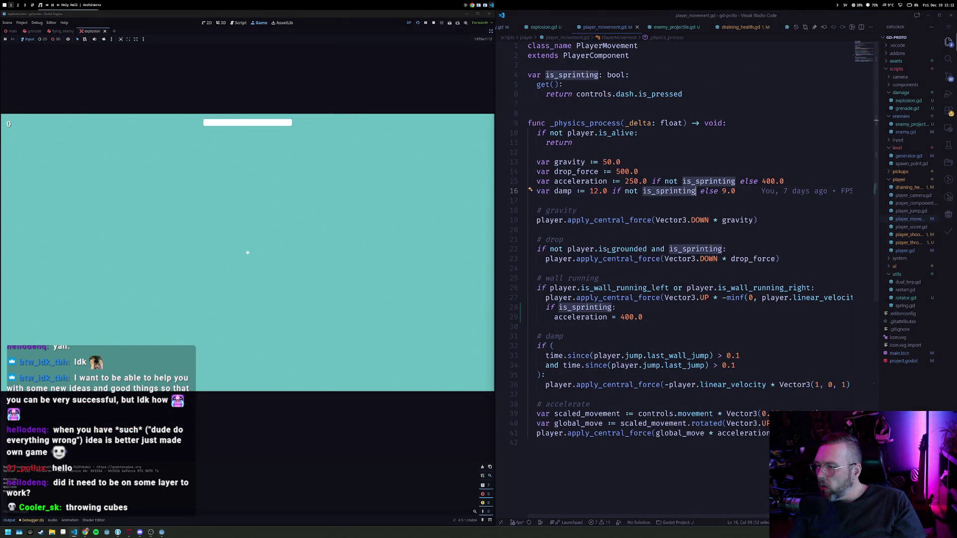
click(731, 259)
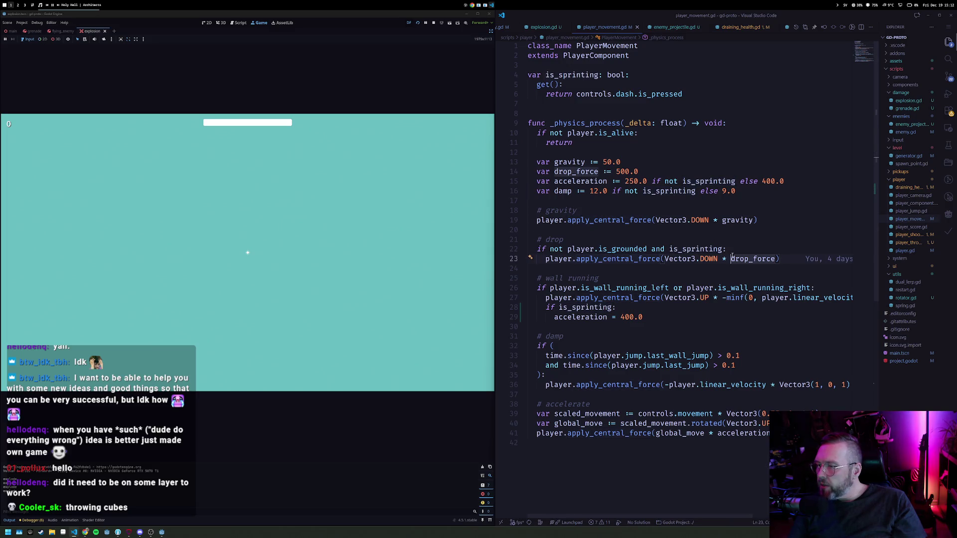
Replace the left-or-right wall running condition with is_wall_running
drag(550, 288, 812, 288)
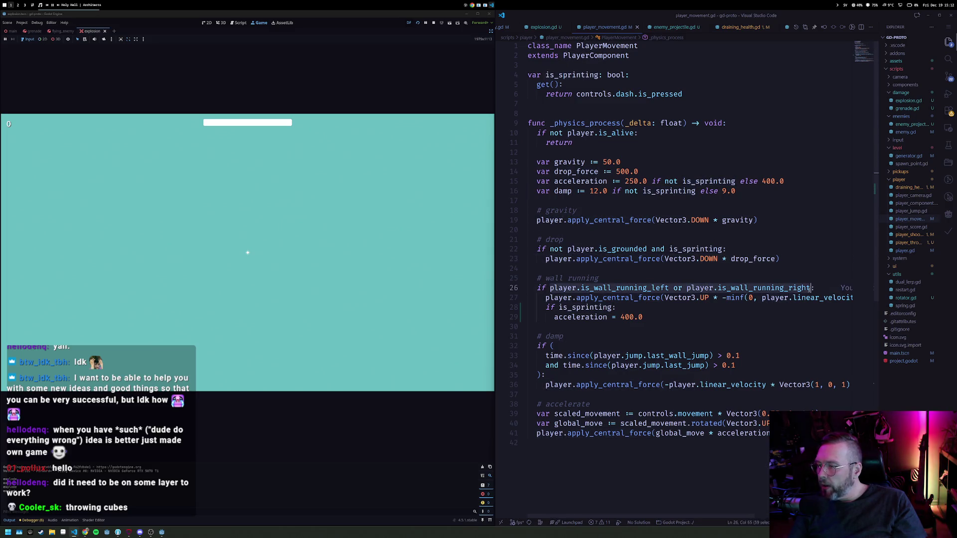
text(is:)
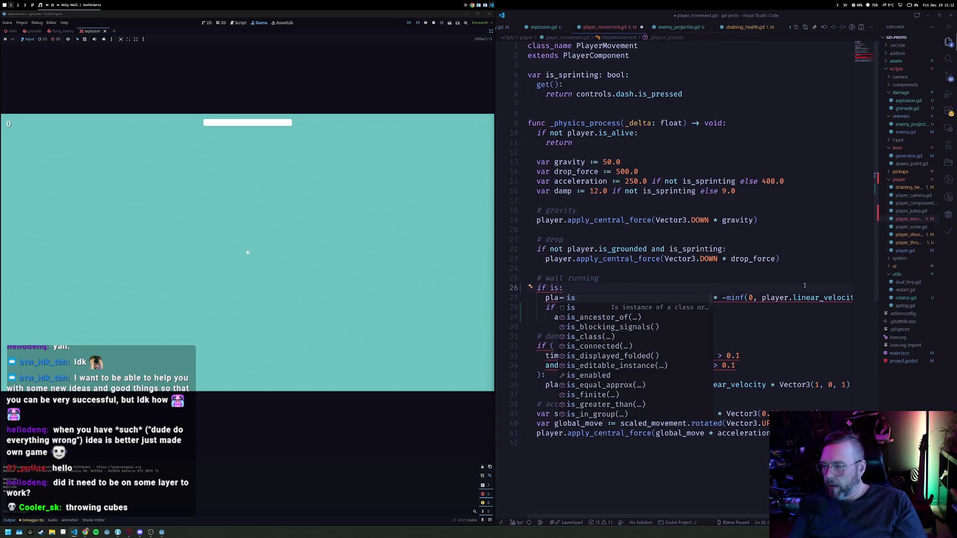
key(BackSpace)
key(BackSpace)
text(s_wall_running)
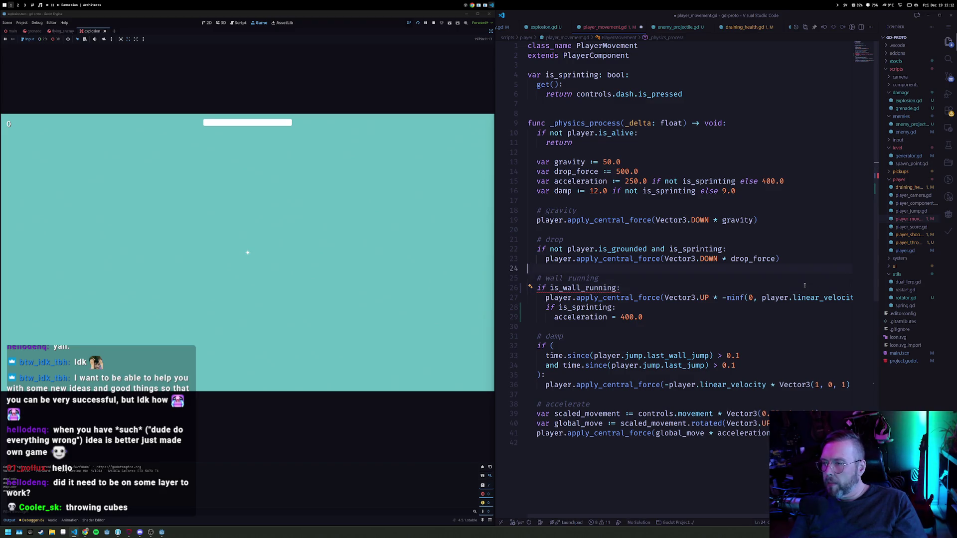
Add a 'var is_wall_running:' property declaration below is_sprinting
key(Return)
key(Return)
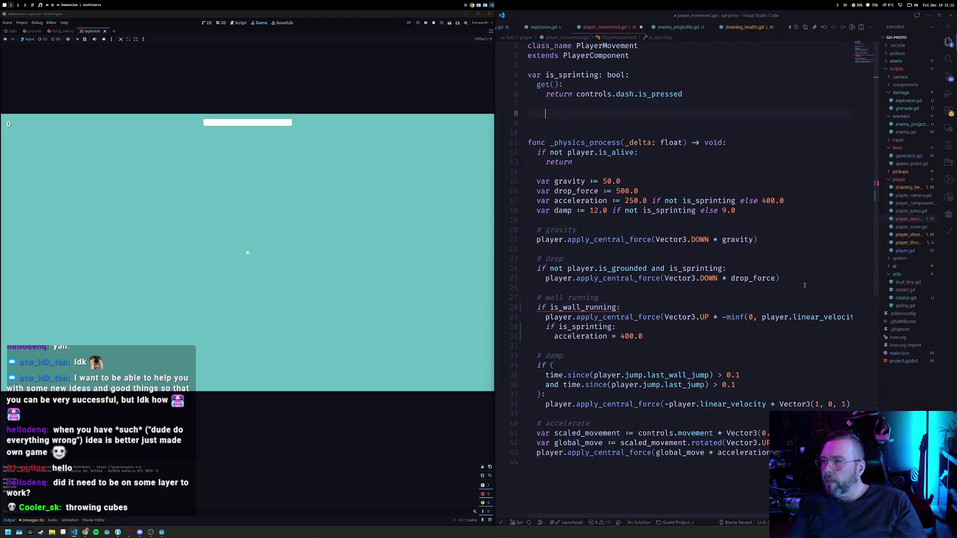
text(var is_wal)
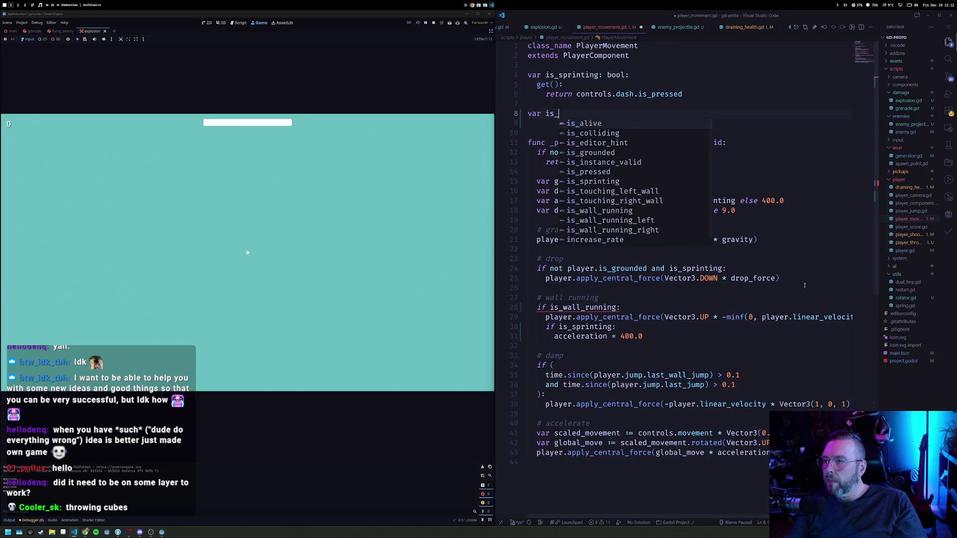
key(Tab)
text(:)
key(Return)
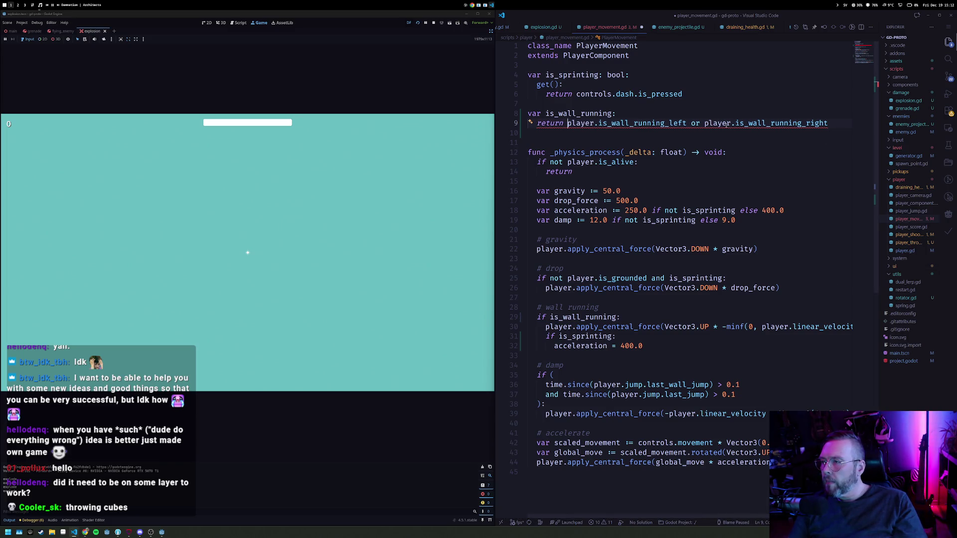
Type is_wall_running as bool with a getter returning left or right wall running
mouse_move(722, 124)
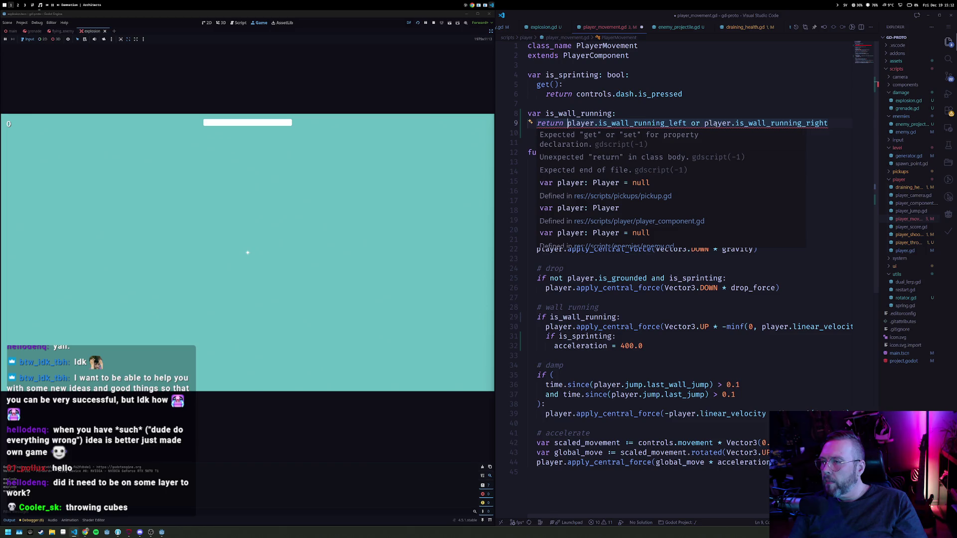
click(640, 113)
text(bool:)
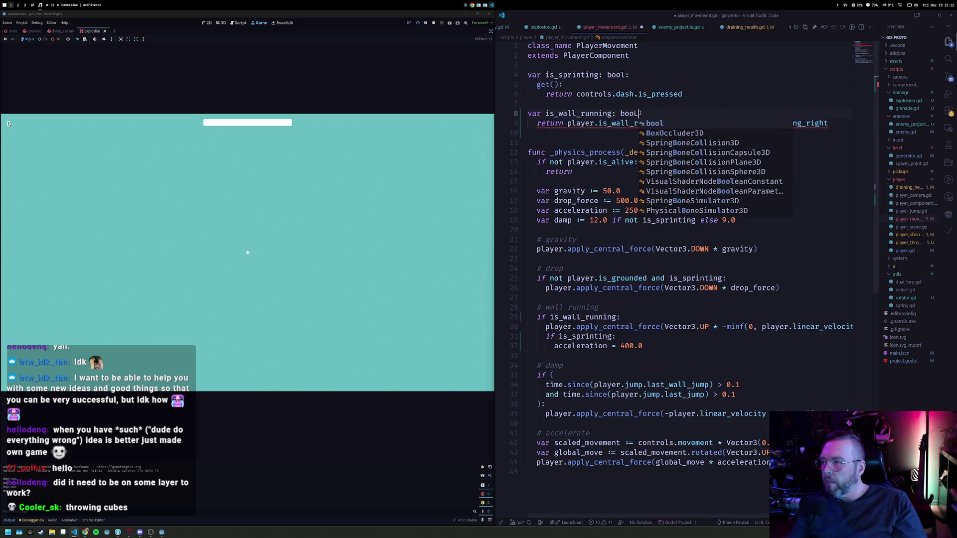
key(Return)
text(get():)
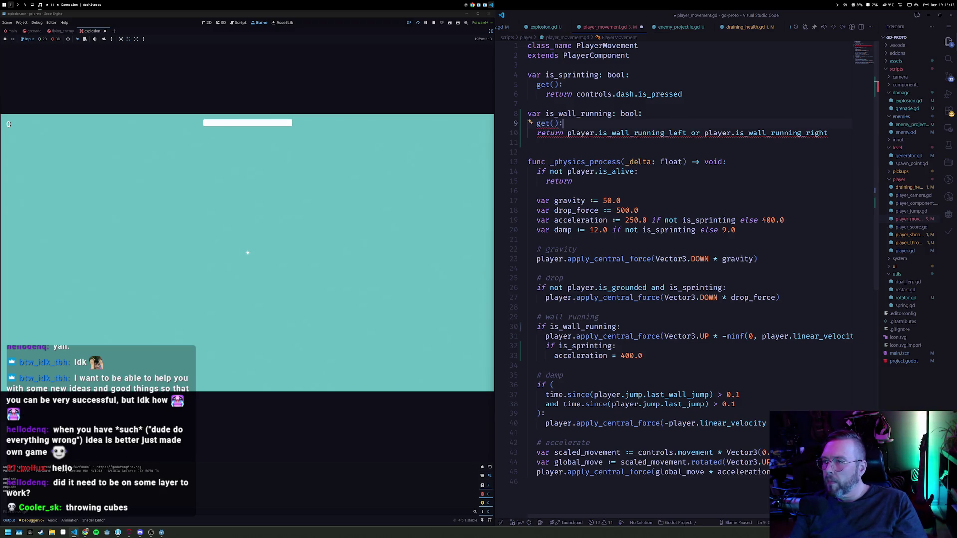
key(Return)
text(return)
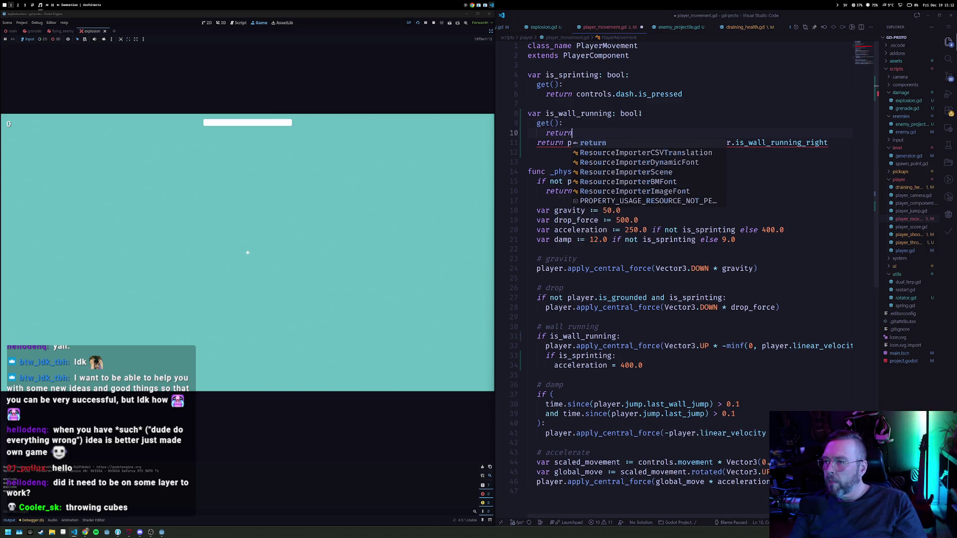
key(ctrl+BackSpace)
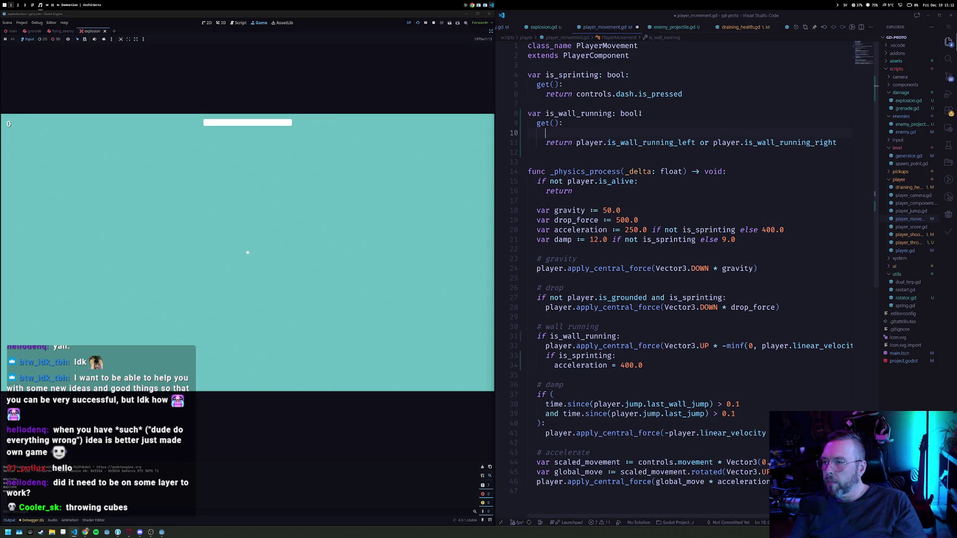
key(ctrl+BackSpace)
Highlight is_wall_running's uses and place the caret after is_sprinting in the drop condition
double_click(592, 115)
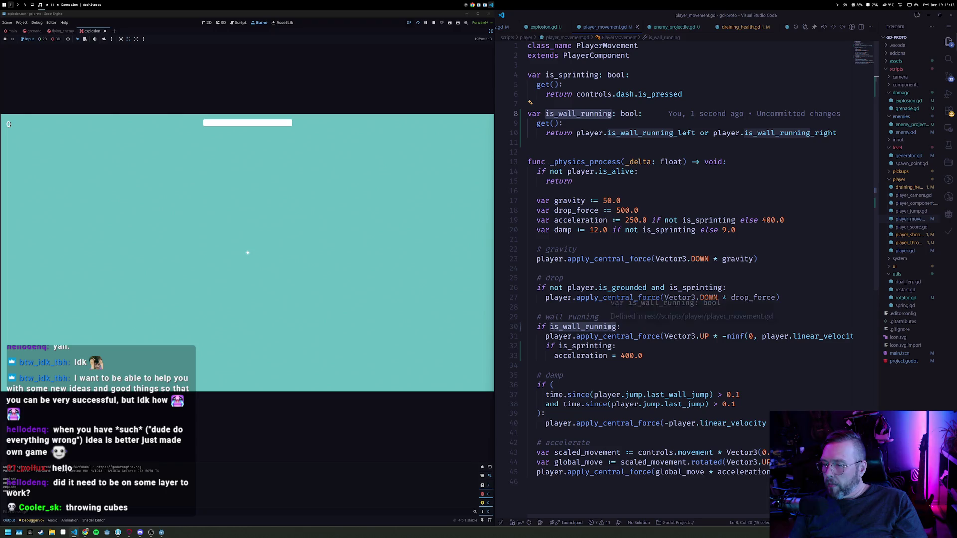
click(571, 288)
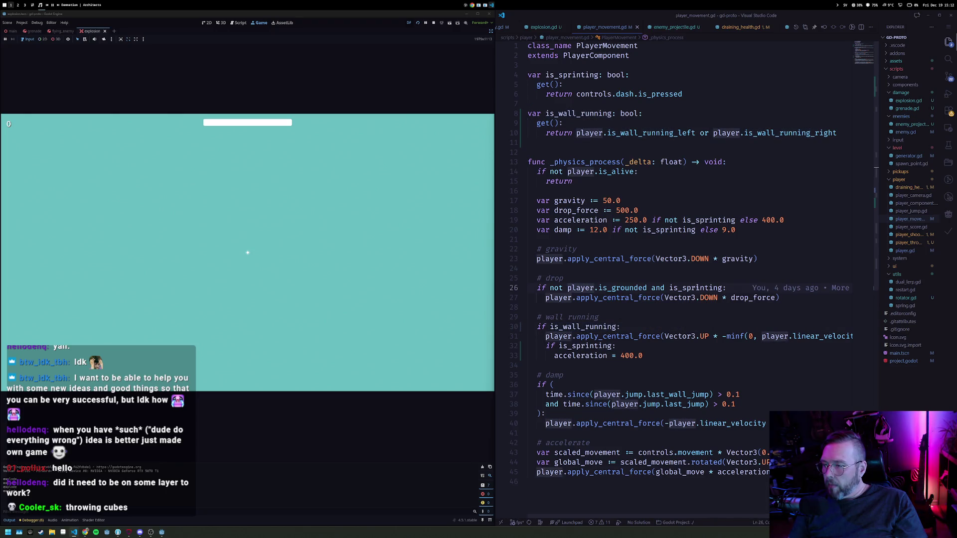
click(726, 289)
Append 'and not is_wall_running' to the drop condition, remove the sprinting check around acceleration, and save
text(and not is_wall_running)
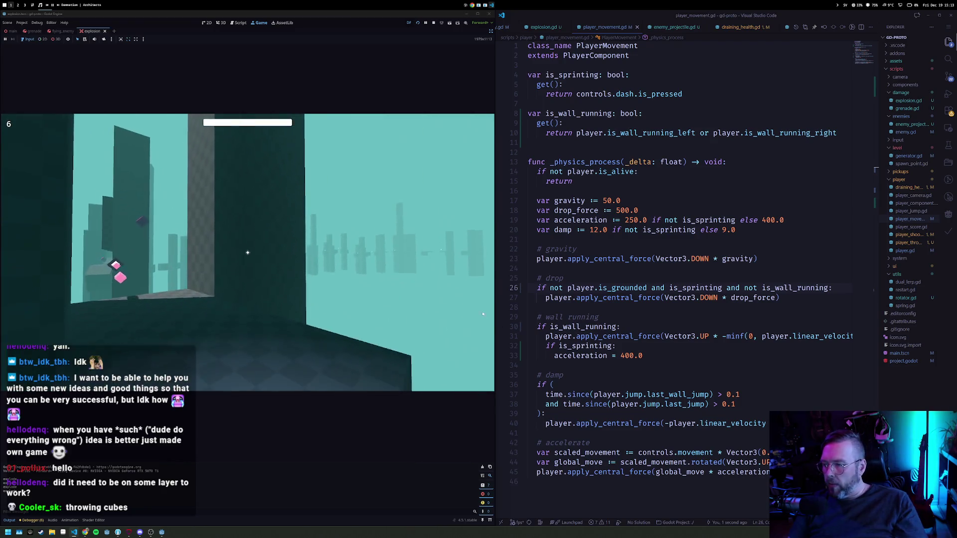
drag(616, 346, 546, 346)
key(BackSpace)
click(554, 356)
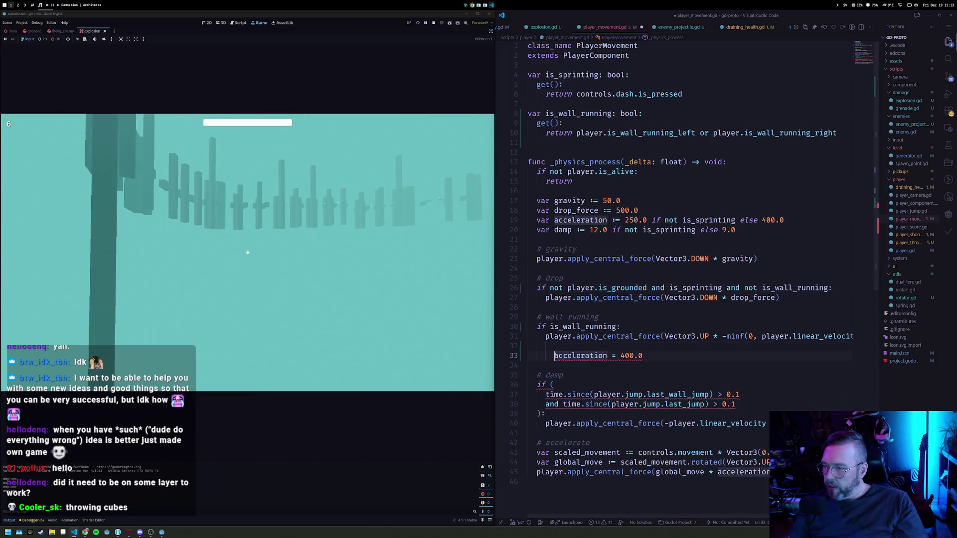
key(BackSpace)
key(Home)
key(BackSpace)
key(ctrl+s)
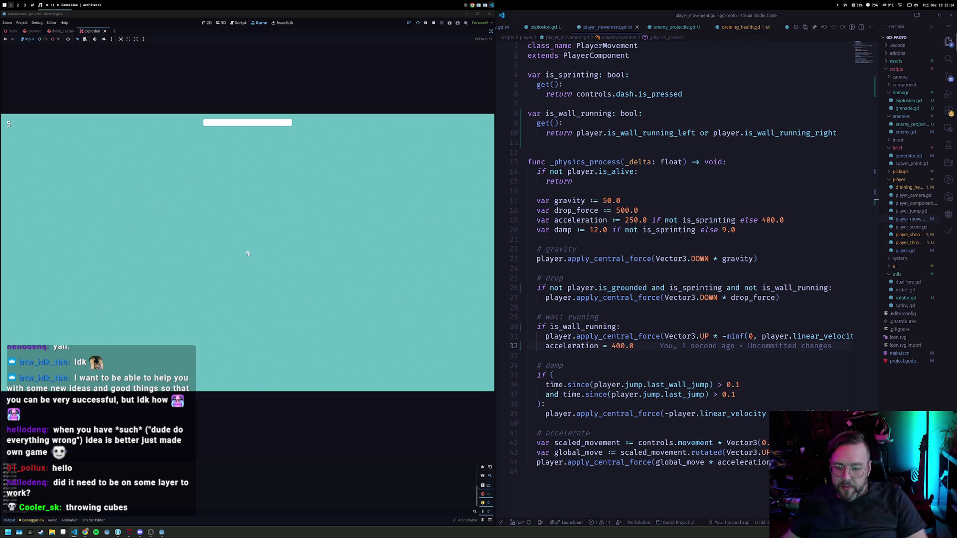
Resume the relaunched game and throw cubes at the pillars
click(248, 254)
click(248, 254)
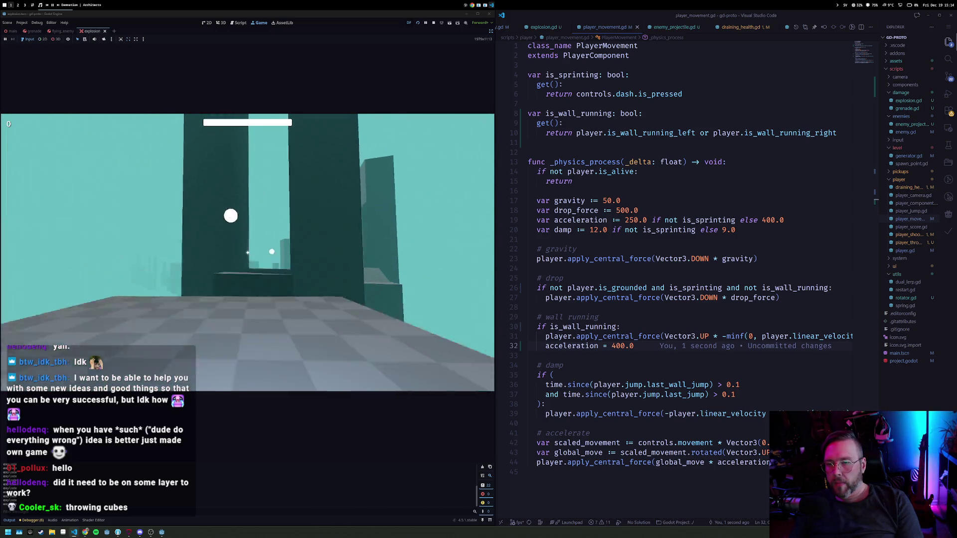
key(w)
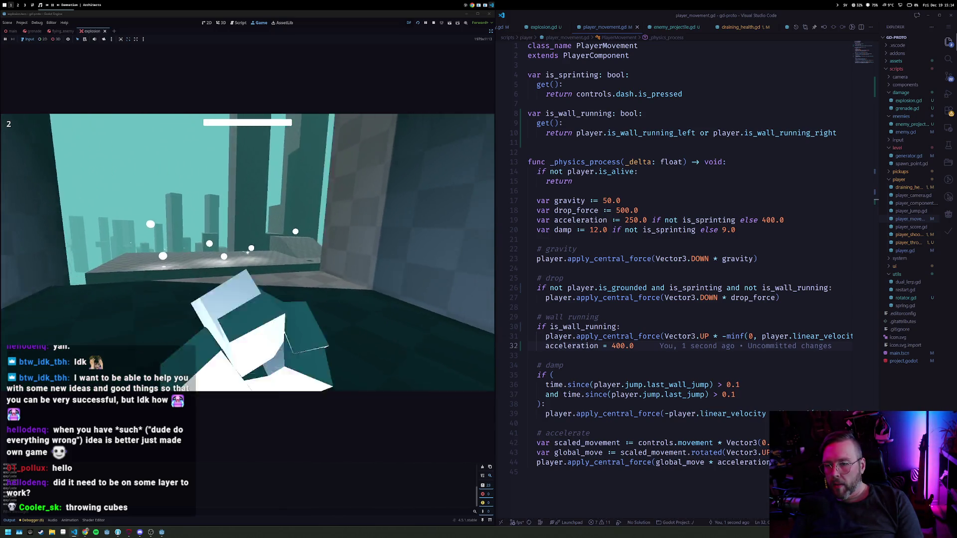
click(248, 252)
Run across the checkered ledges and corridor among the dark towers, throwing more cubes
key(w)
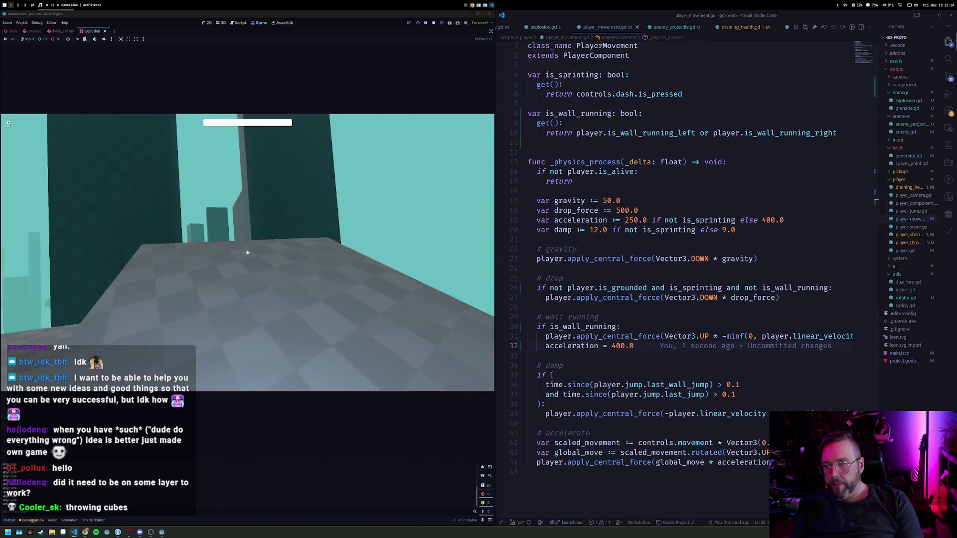
key(w)
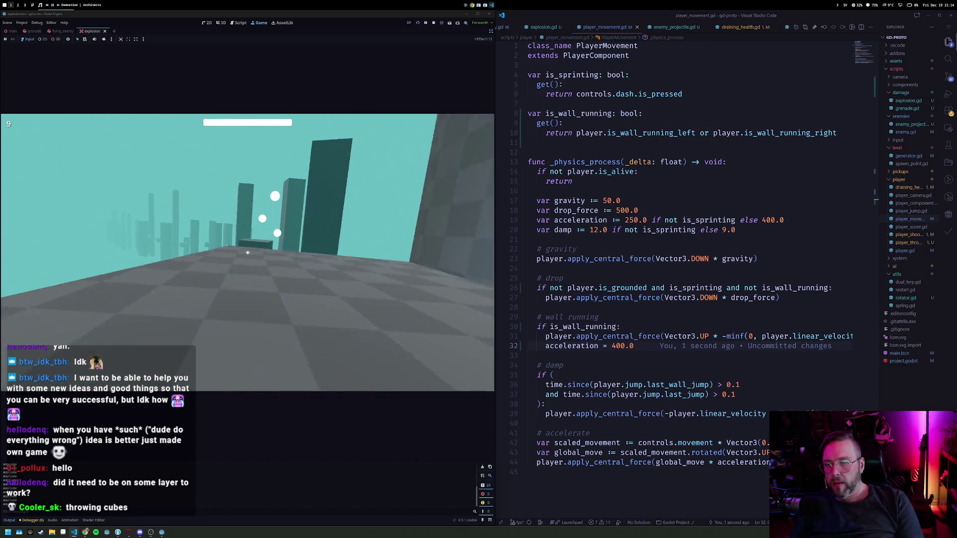
key(w)
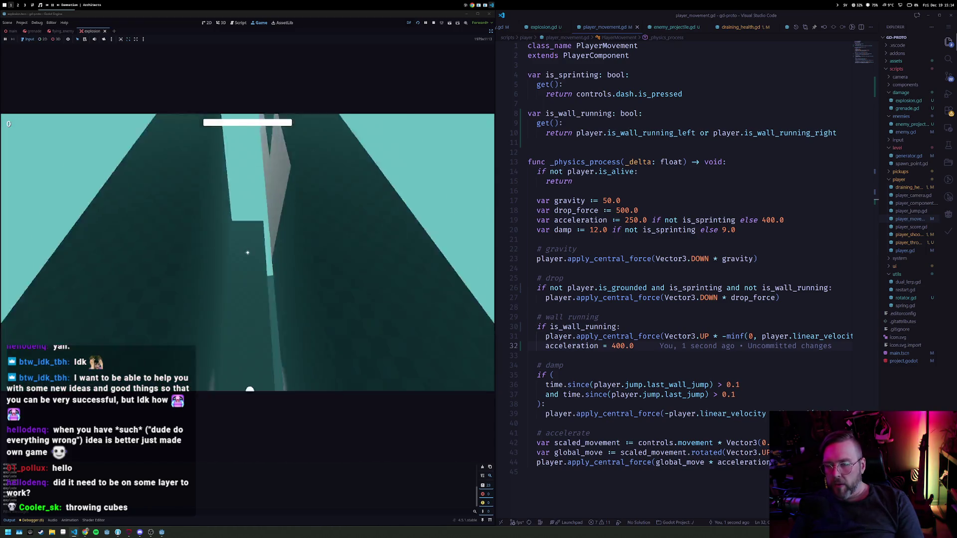
key(w)
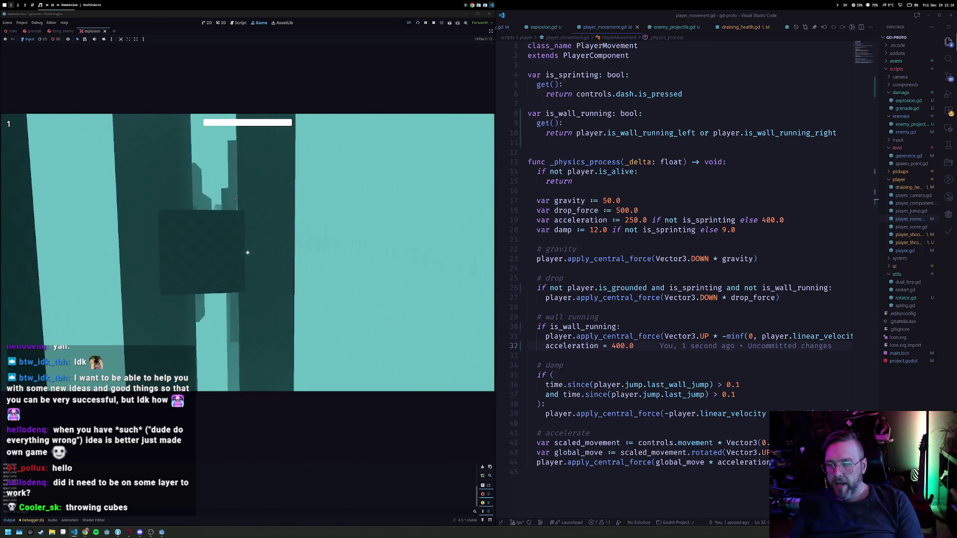
key(w)
key(w)
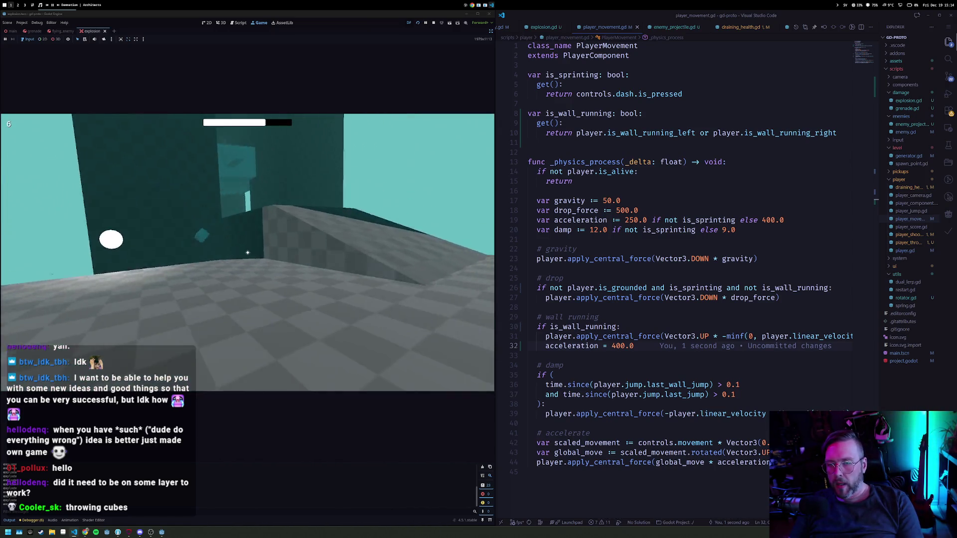
key(w)
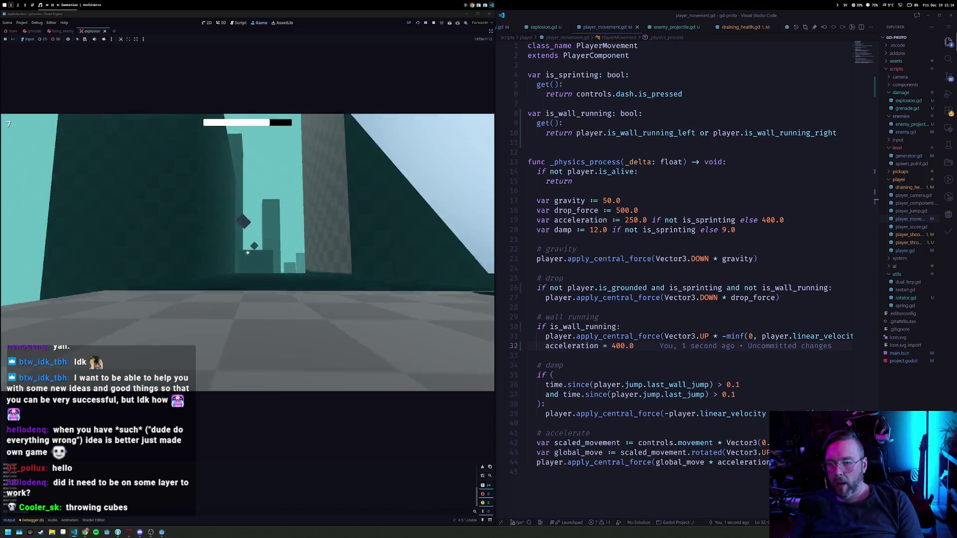
key(w)
key(w)
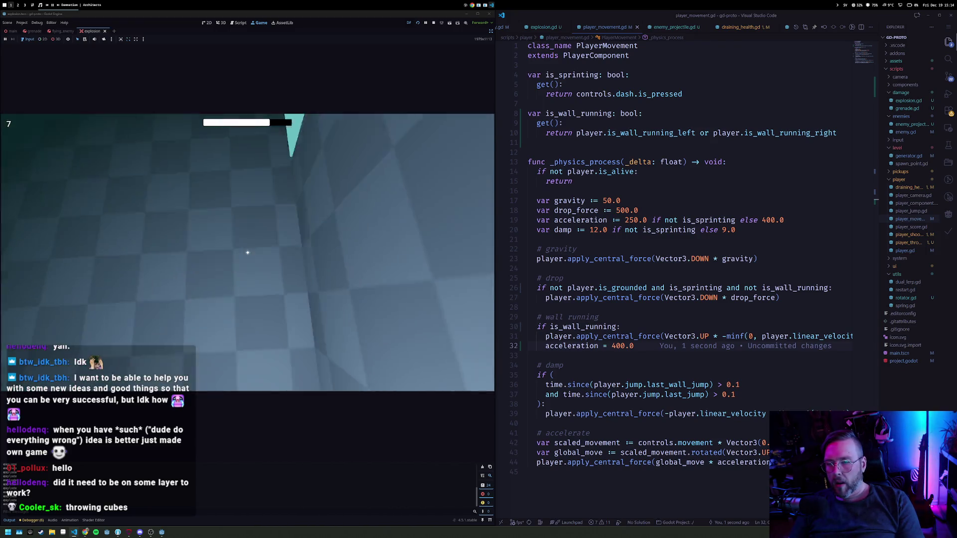
key(w)
click(247, 253)
key(w)
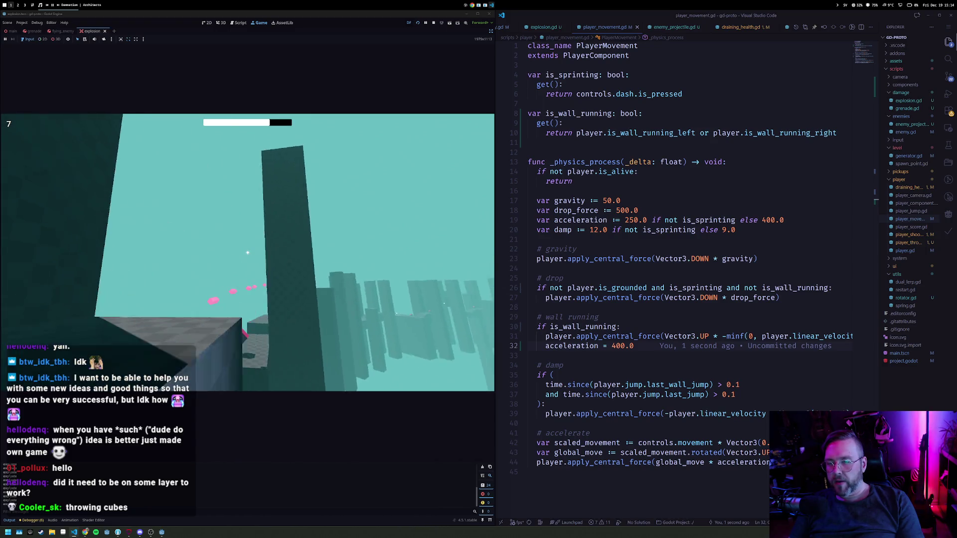
key(w)
key(w)
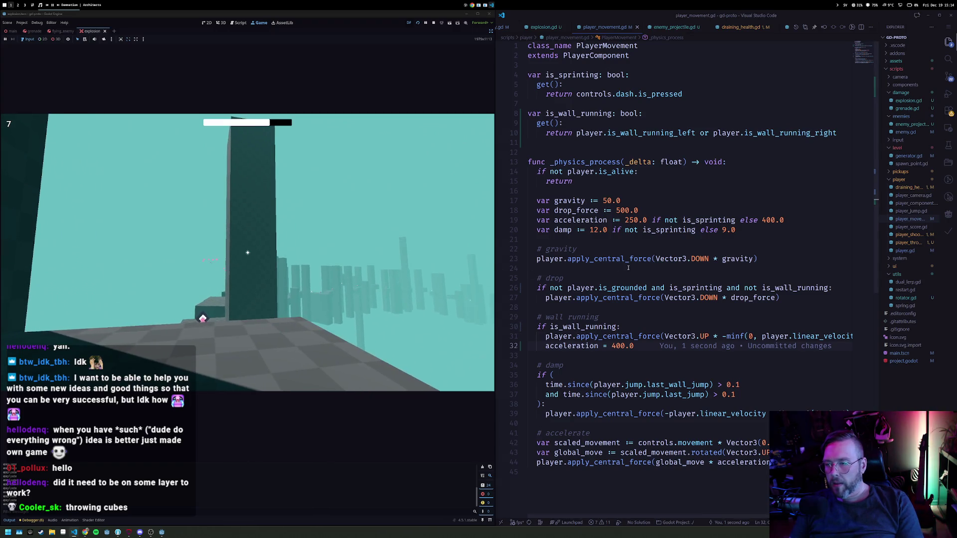
Open player_jump.gd and copy the initial jump velocity line 59
key(ctrl+p)
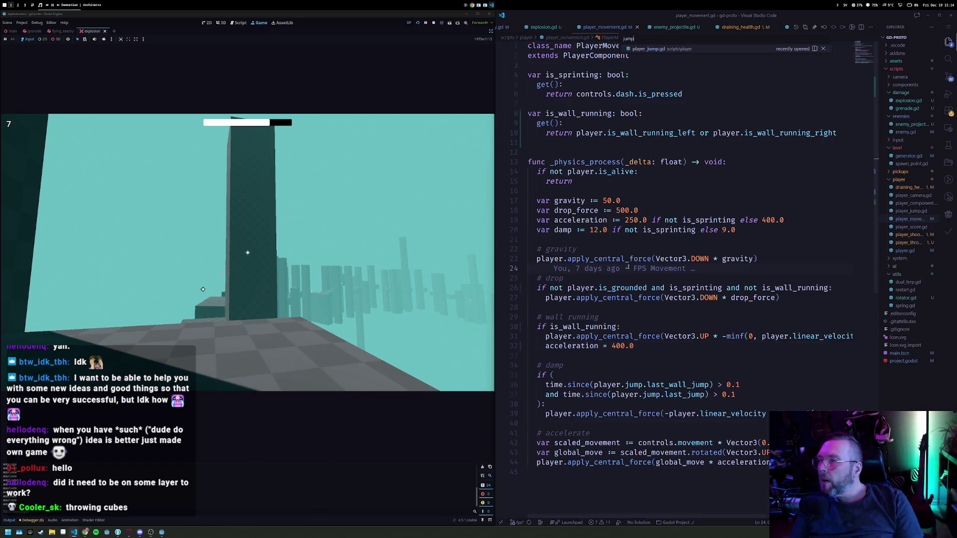
key(Return)
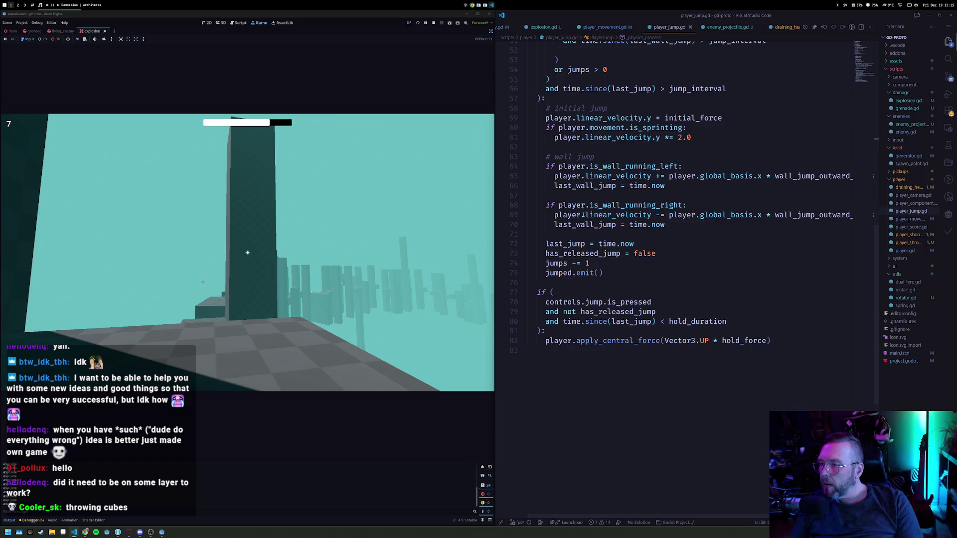
click(594, 177)
key(End)
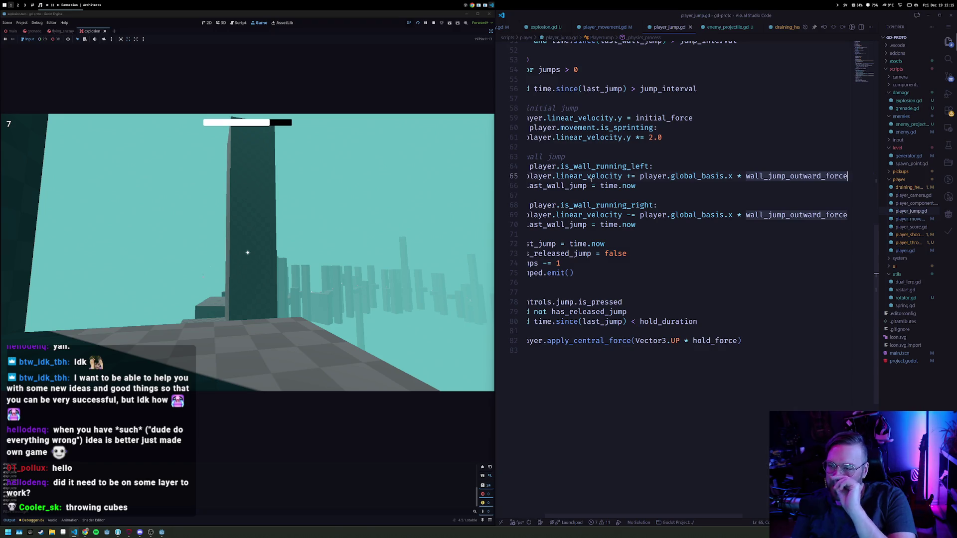
key(Home)
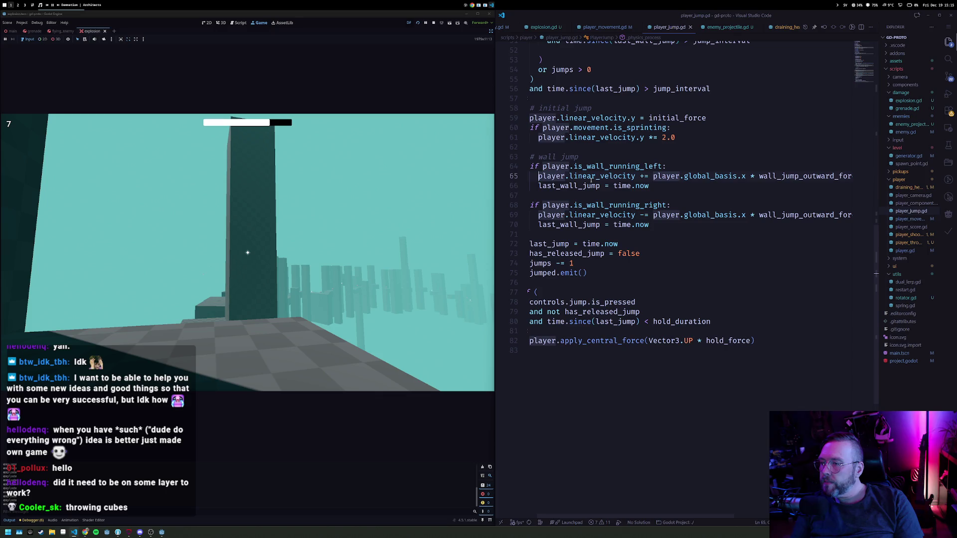
key(Up)
key(Up)
key(Up)
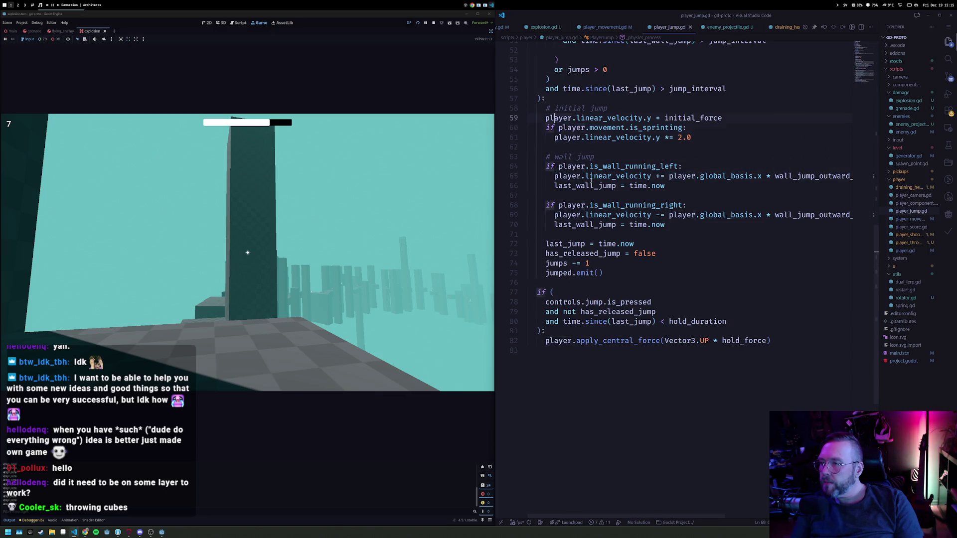
key(shift+End)
key(ctrl+c)
Paste that velocity line on a new line below line 65 in the left wall-jump branch
key(Down)
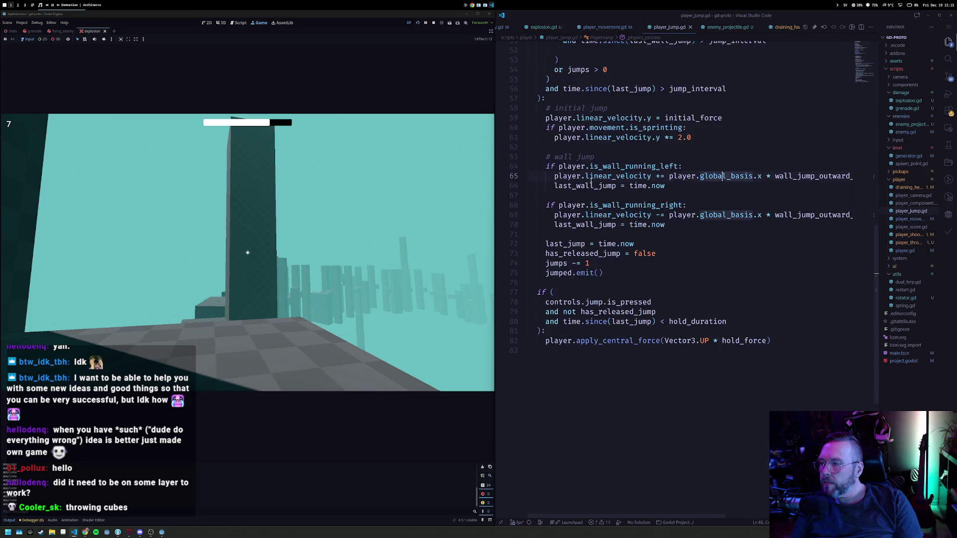
key(End)
key(Return)
key(ctrl+v)
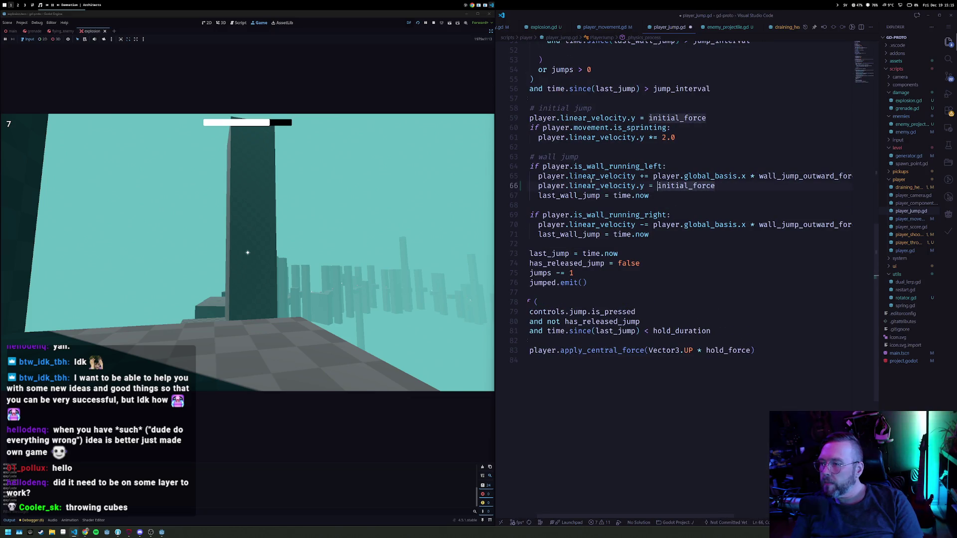
Change it to 'player.linear_velocity.y *= 3.0' and paste it into the right wall-jump branch
key(ctrl+shift+Right)
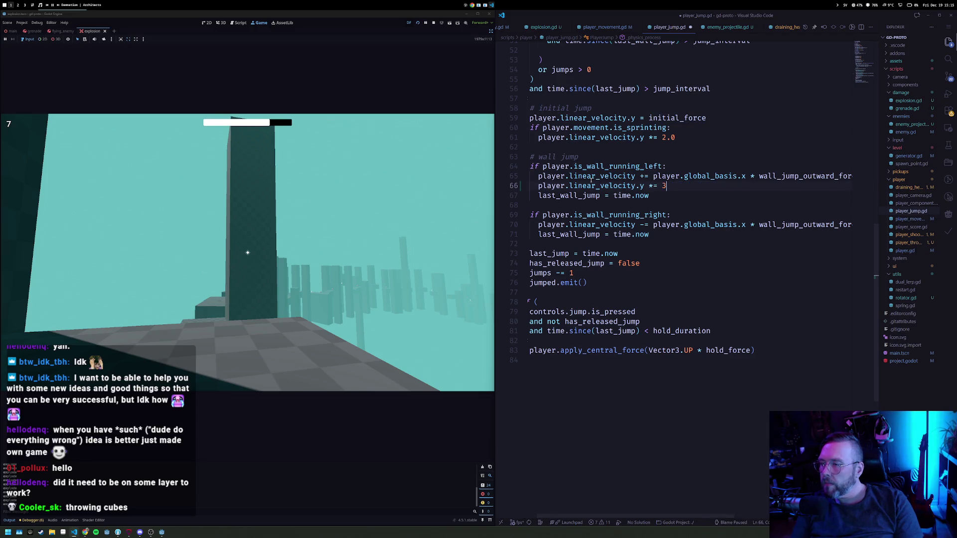
key(Down)
key(Down)
key(Down)
key(End)
key(Return)
text(player.linear_velocity.y *= 3.0)
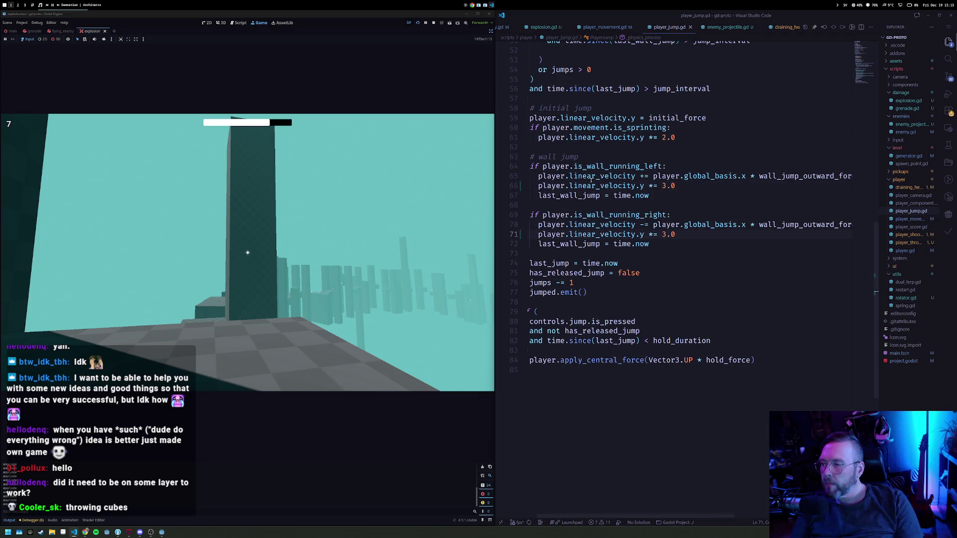
click(337, 197)
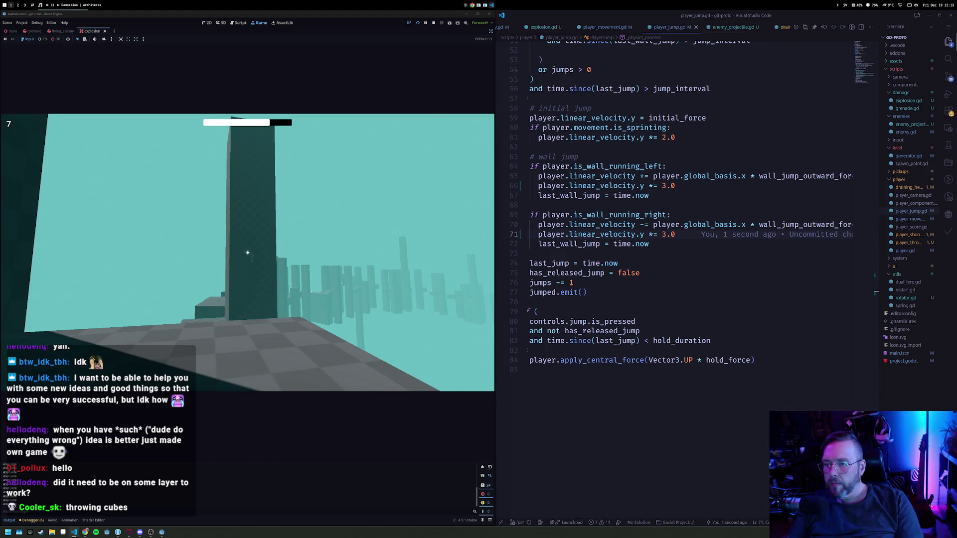
Restart the level, wall-run along the tall walls and wall-jump across the pillars with the tripled boost
key(w)
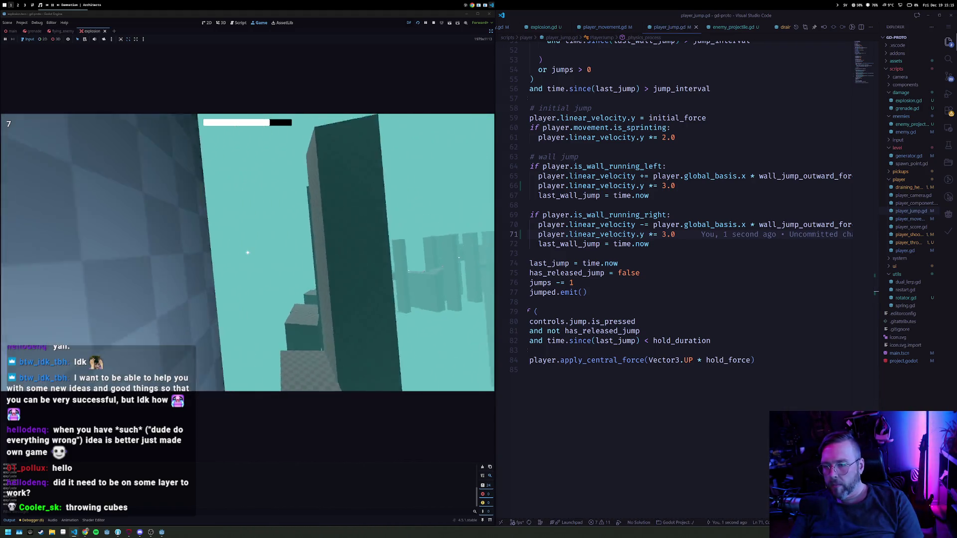
key(r)
key(w)
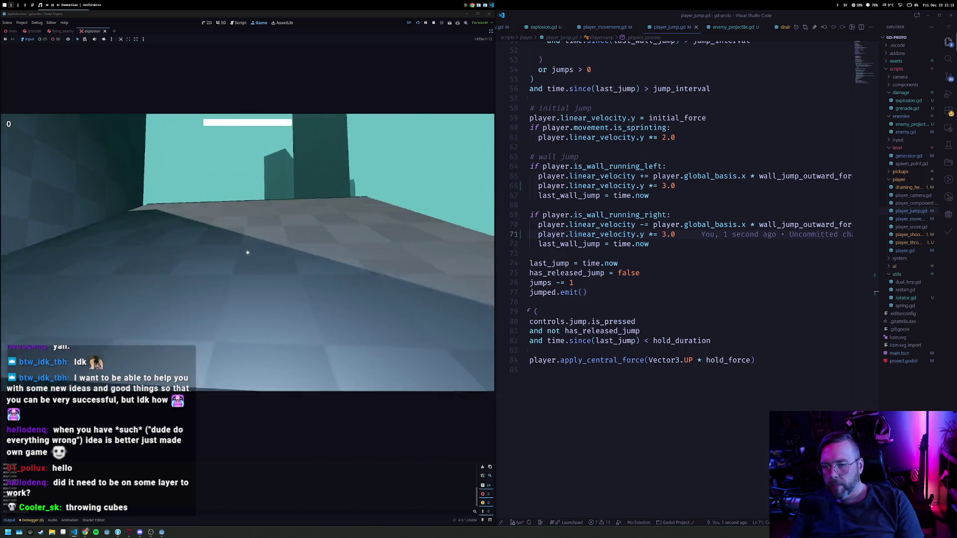
key(w)
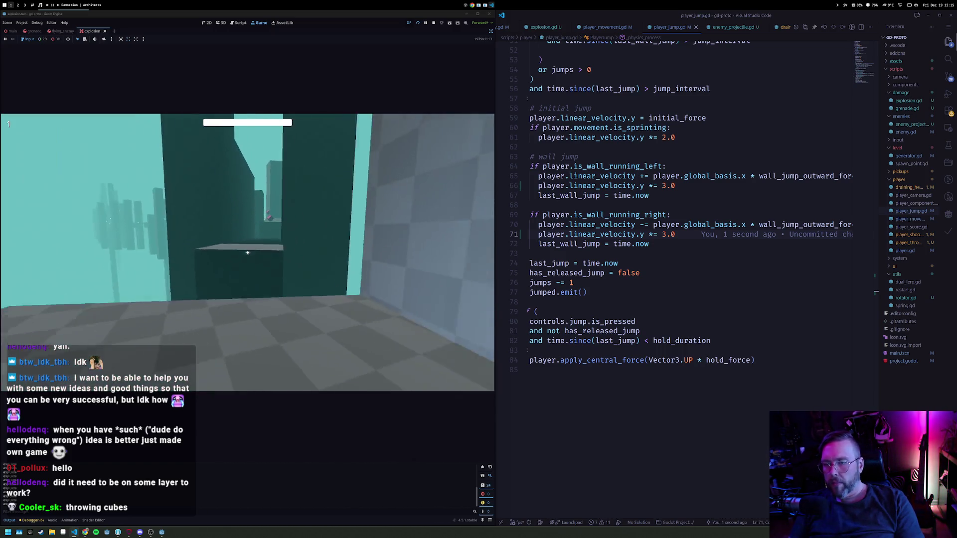
key(space)
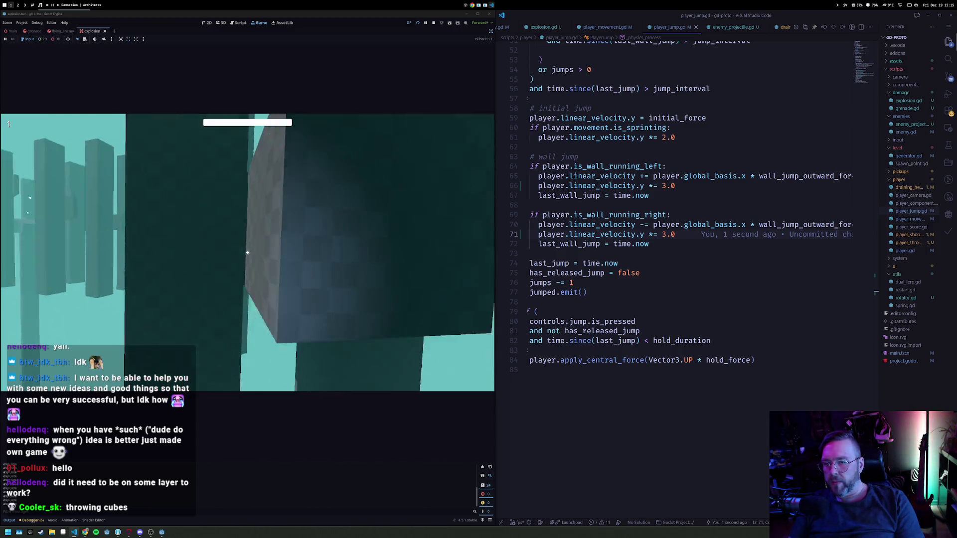
key(w)
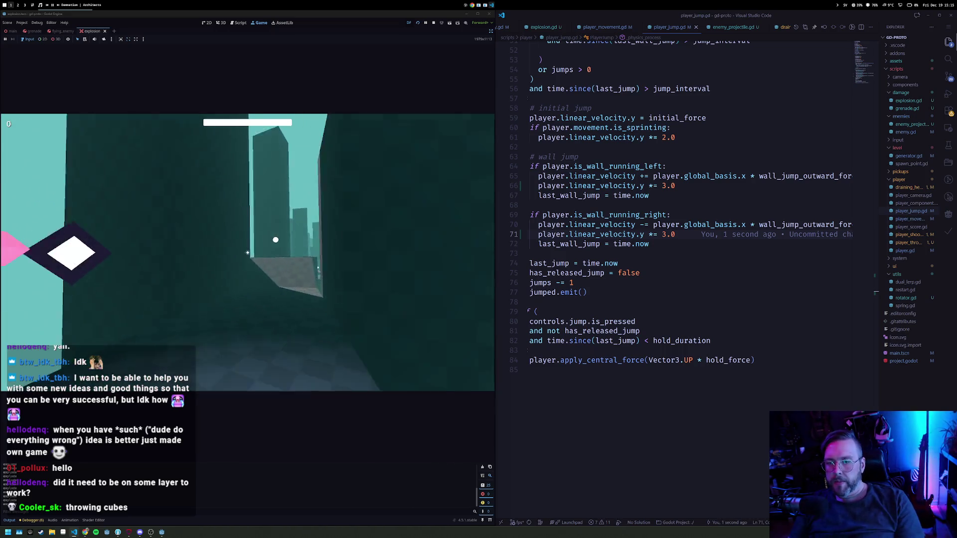
key(space)
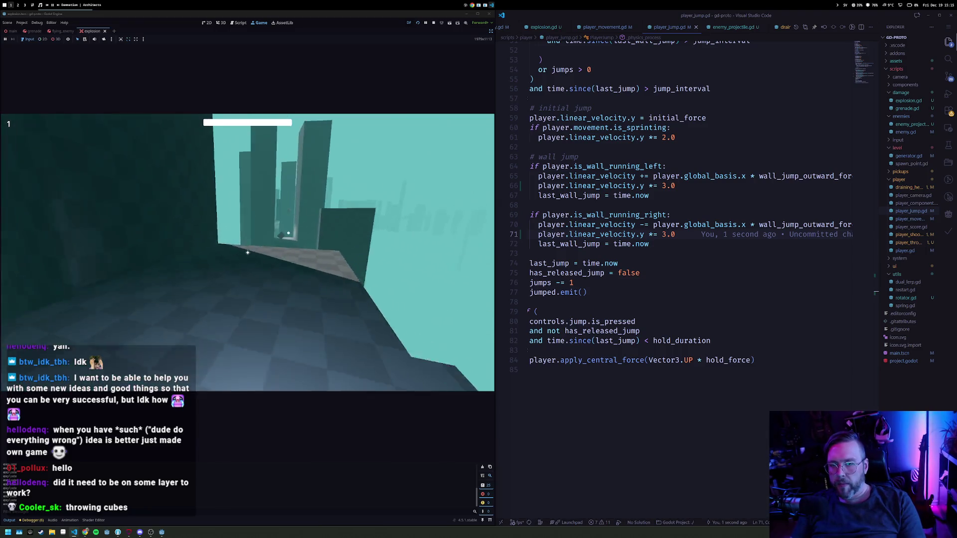
key(space)
key(space)
key(space)
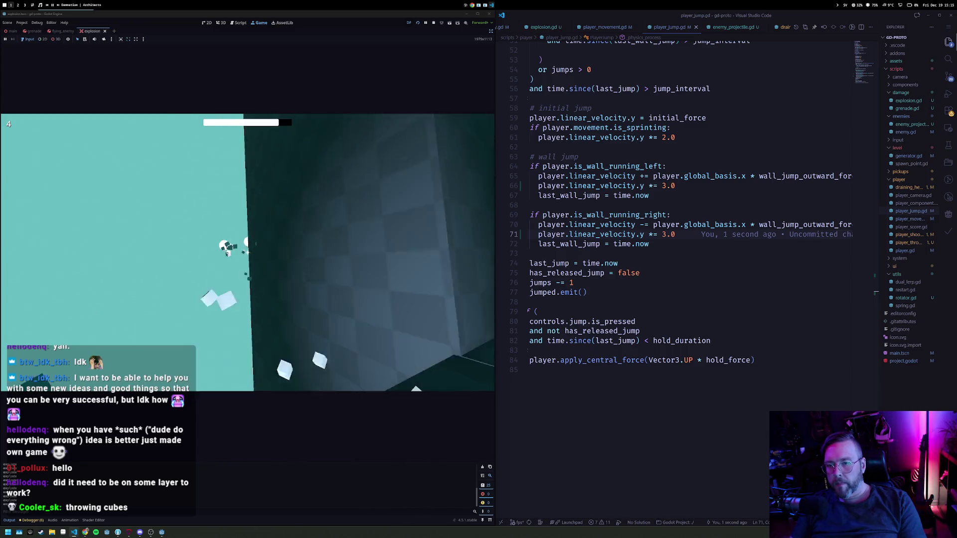
key(space)
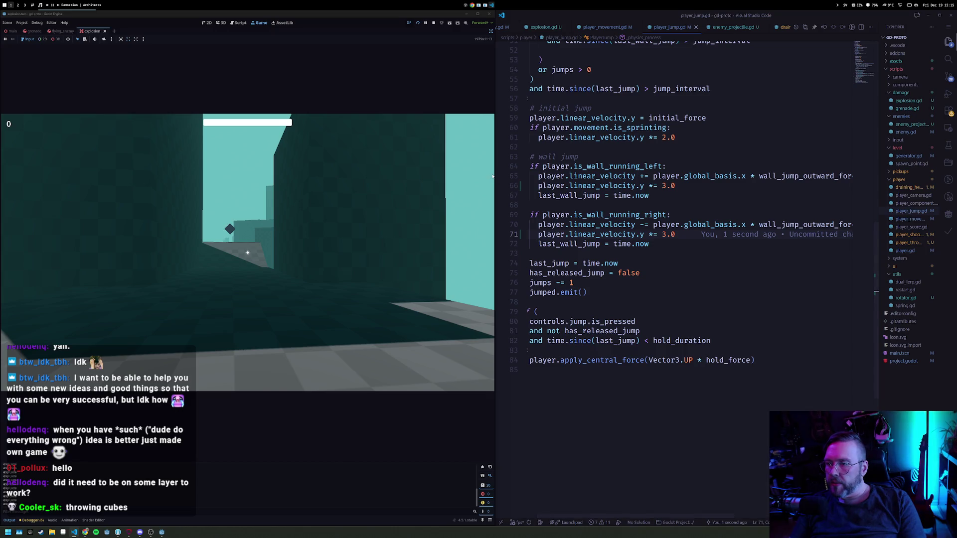
drag(497, 174, 686, 174)
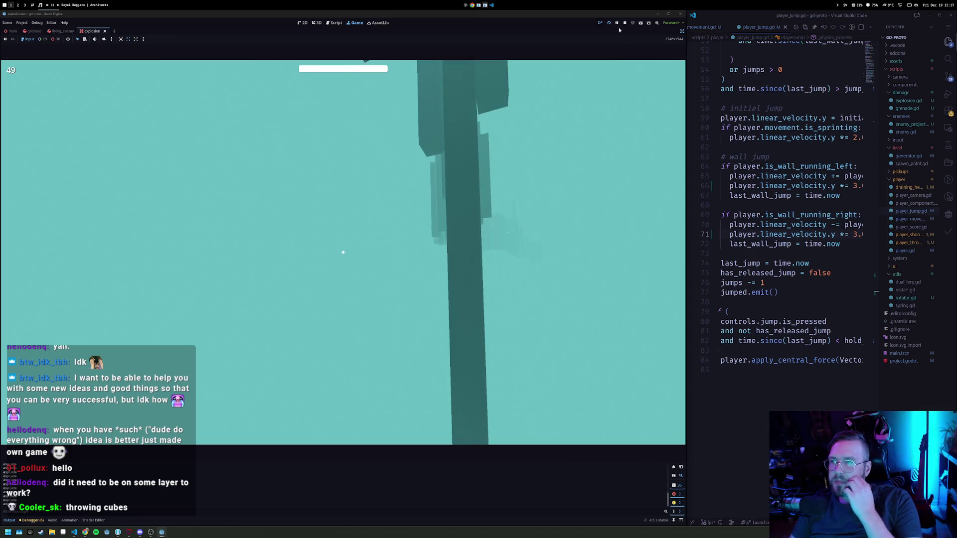
Stop the running game from Godot's run toolbar
click(625, 24)
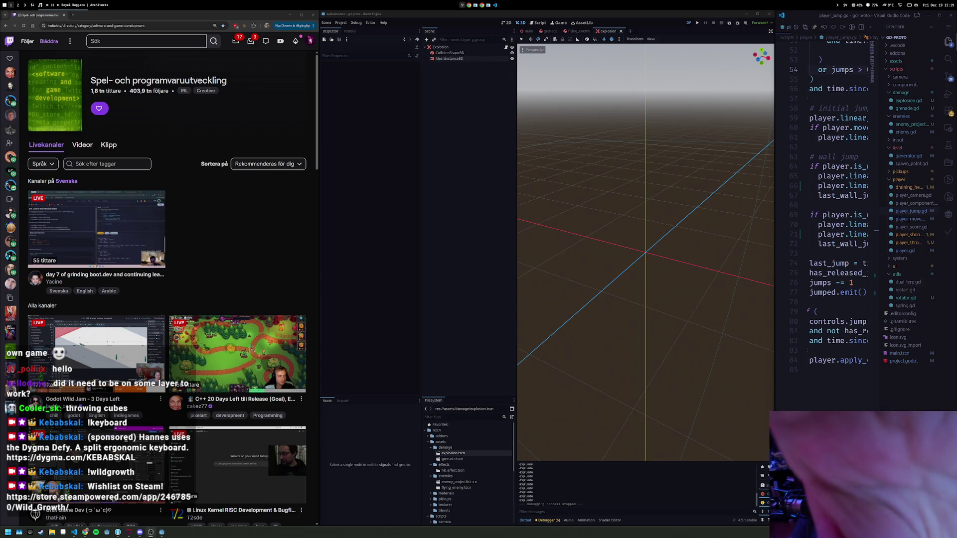
Widen the Twitch window over Godot and scroll through the game-development category's live channels
scroll(184, 253, down, 2)
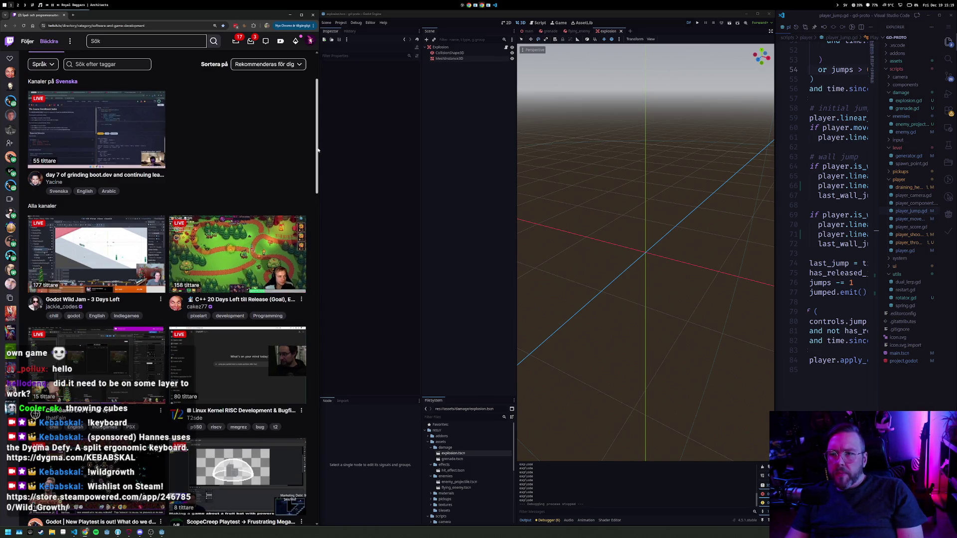
drag(319, 148, 572, 170)
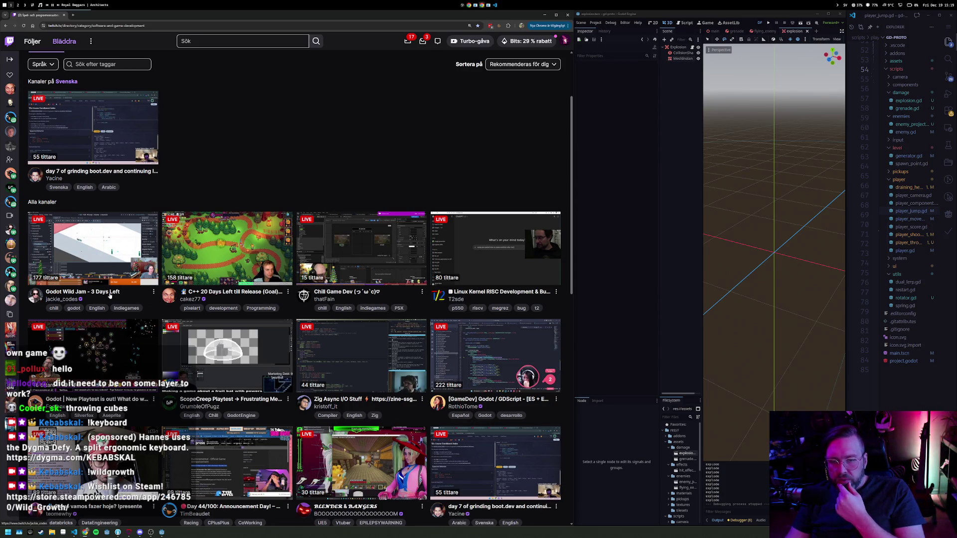
scroll(116, 296, down, 1)
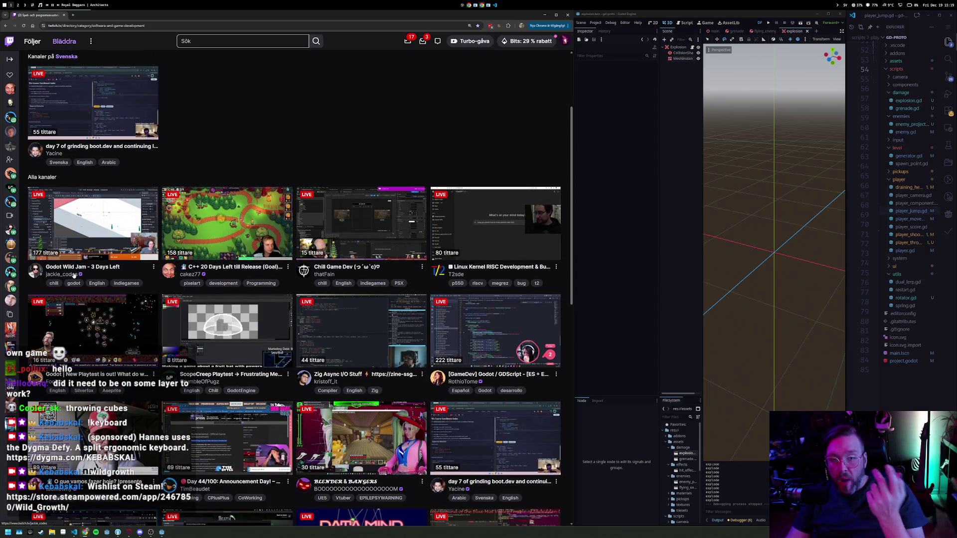